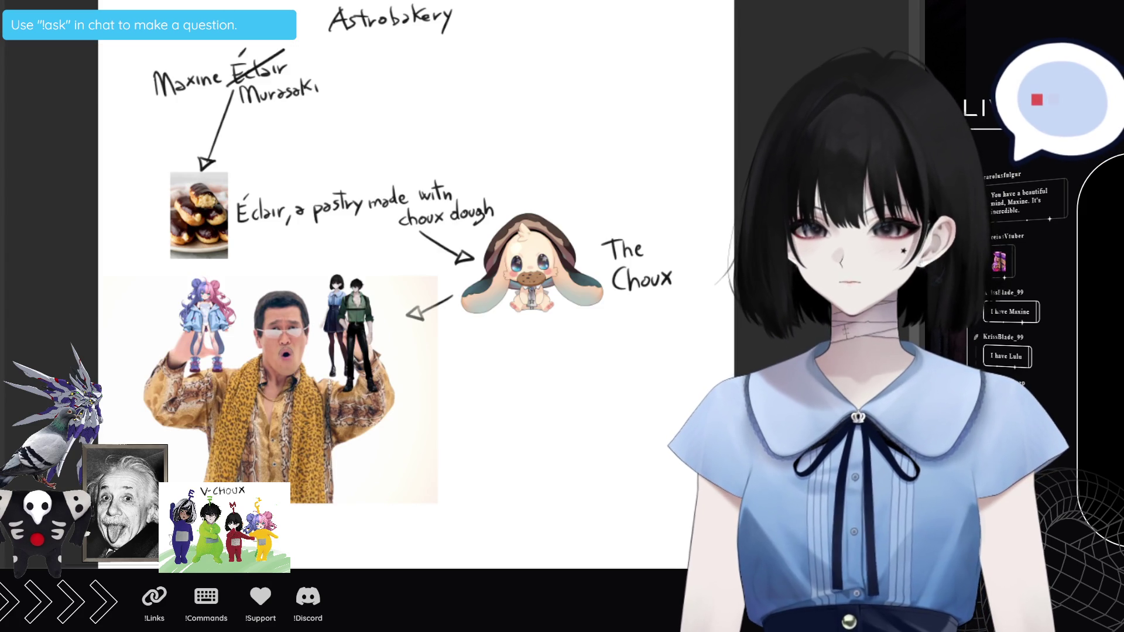
# Step: Paste the dark-outfitted character, shrink it into the man's raised hand, then switch to the character file
pyautogui.hotkey('ctrl', 'v')
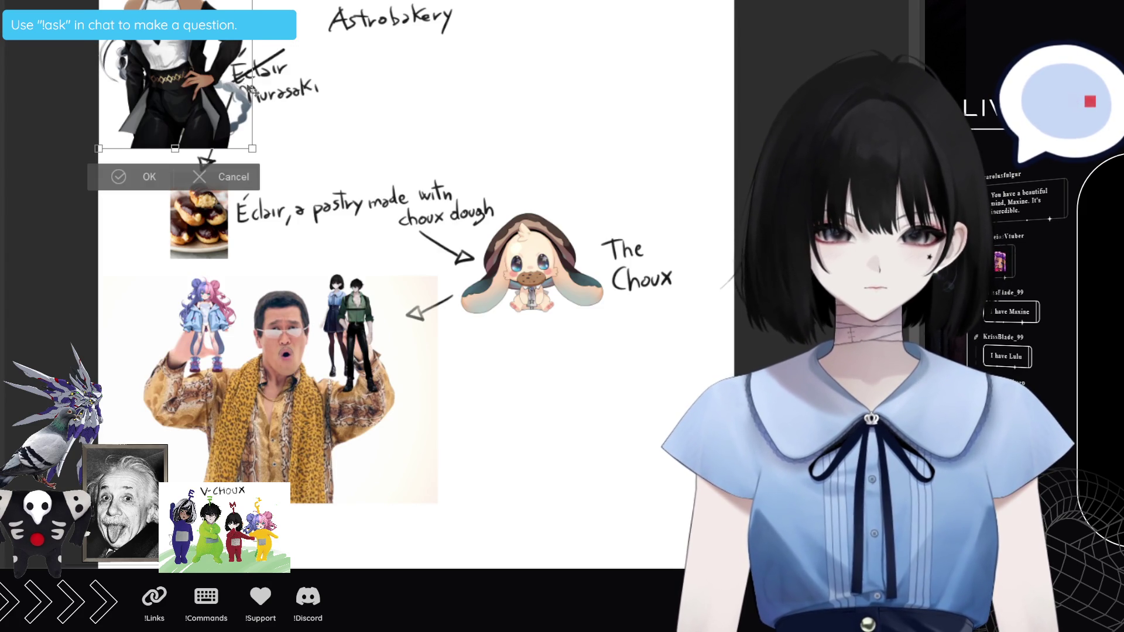
pyautogui.moveTo(252, 149)
pyautogui.mouseDown()
pyautogui.moveTo(188, 125)
pyautogui.moveTo(153, 88)
pyautogui.moveTo(162, 82)
pyautogui.mouseUp()
pyautogui.moveTo(152, 30)
pyautogui.mouseDown()
pyautogui.moveTo(246, 298)
pyautogui.moveTo(233, 348)
pyautogui.moveTo(245, 340)
pyautogui.mouseUp()
pyautogui.moveTo(255, 392); pyautogui.dragTo(248, 381)
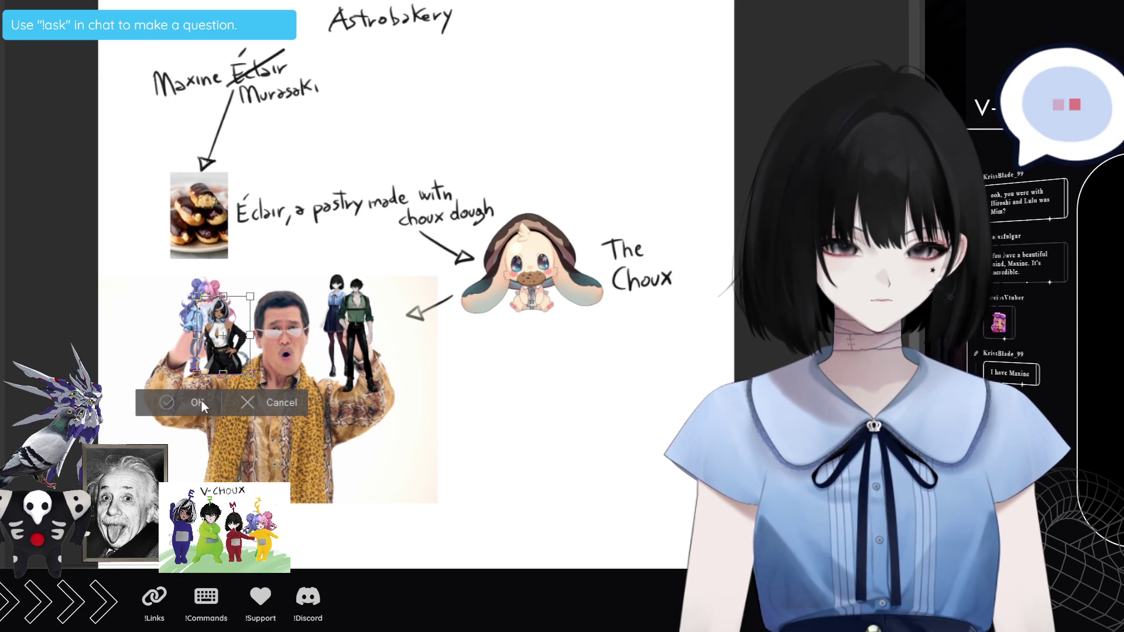
pyautogui.click(165, 406)
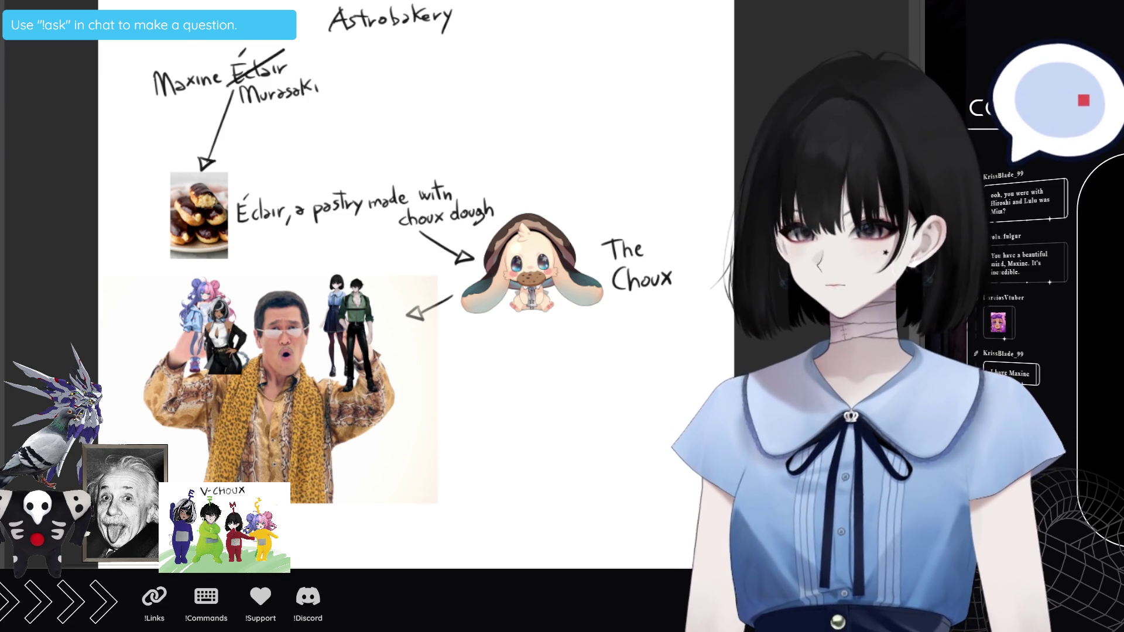
pyautogui.hotkey('alt', 'Tab')
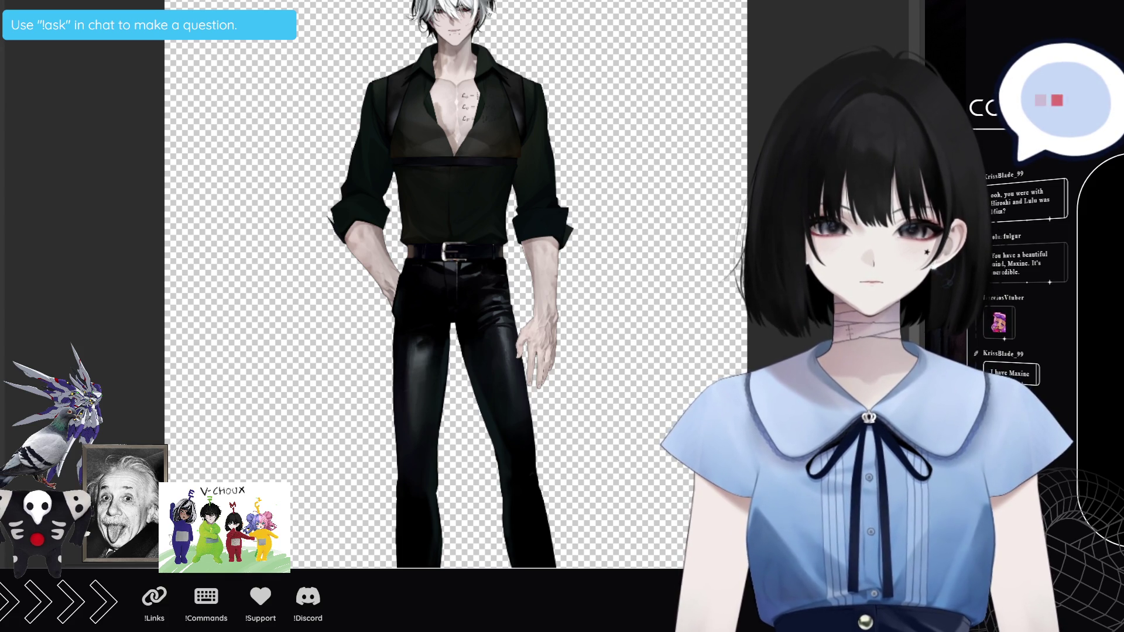
# Step: Copy the grey-haired character's head and paste it, slightly enlarged, over the leopard-jacket man's face
pyautogui.moveTo(397, 2)
pyautogui.mouseDown()
pyautogui.moveTo(550, 82)
pyautogui.moveTo(517, 68)
pyautogui.mouseUp()
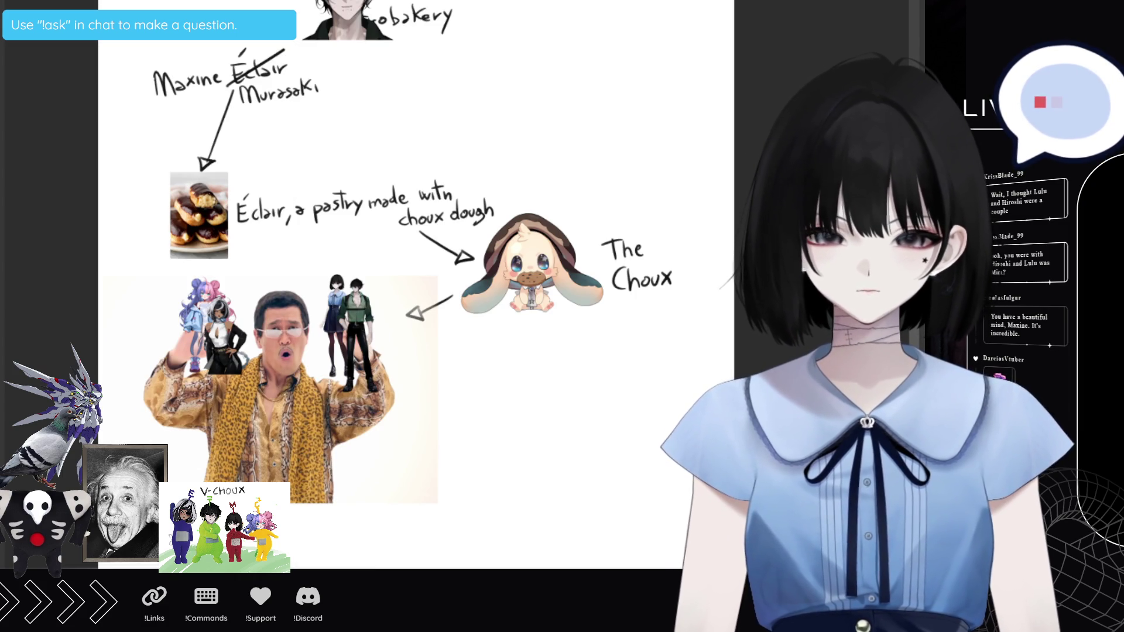
pyautogui.moveTo(376, 30)
pyautogui.mouseDown()
pyautogui.moveTo(311, 357)
pyautogui.moveTo(315, 347)
pyautogui.mouseUp()
pyautogui.scroll(3, 261, 357)
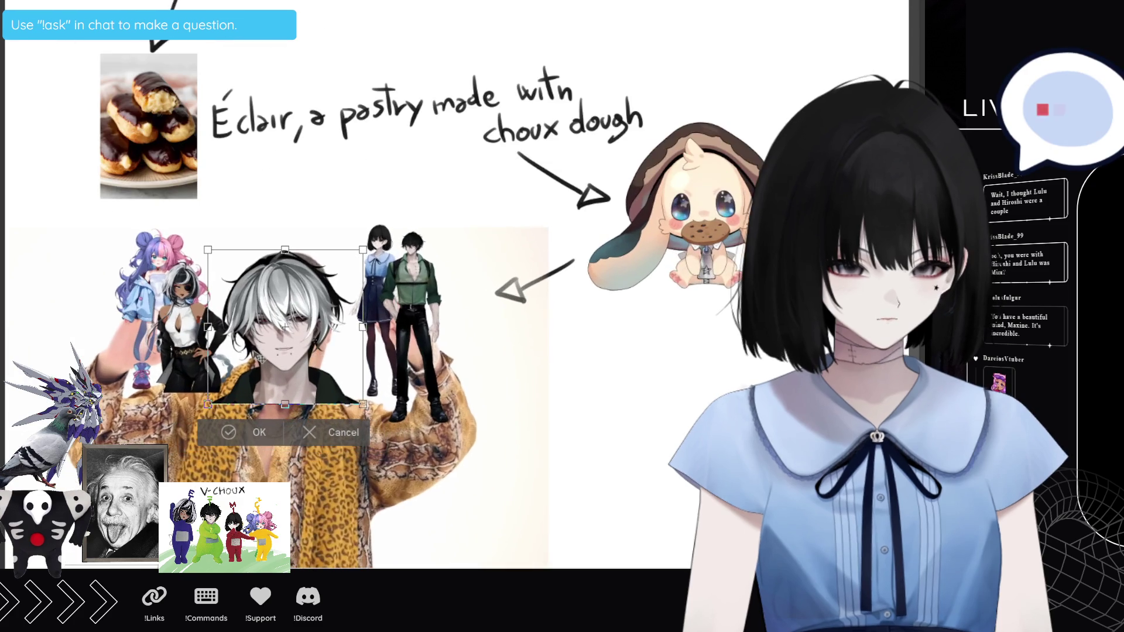
pyautogui.moveTo(364, 326); pyautogui.dragTo(373, 326)
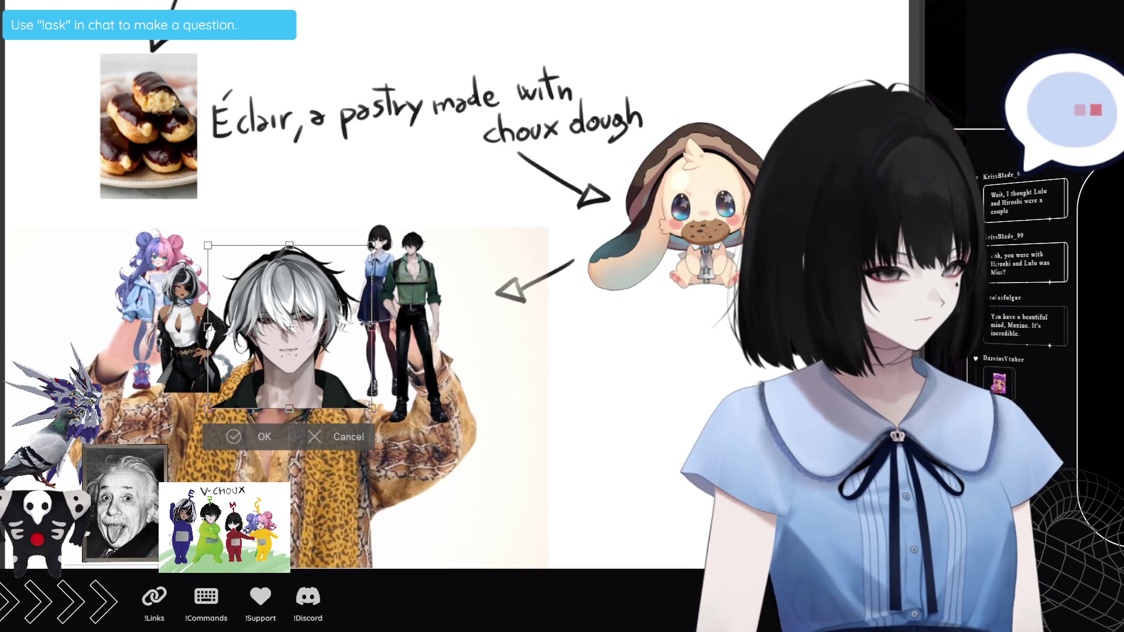
pyautogui.click(265, 437)
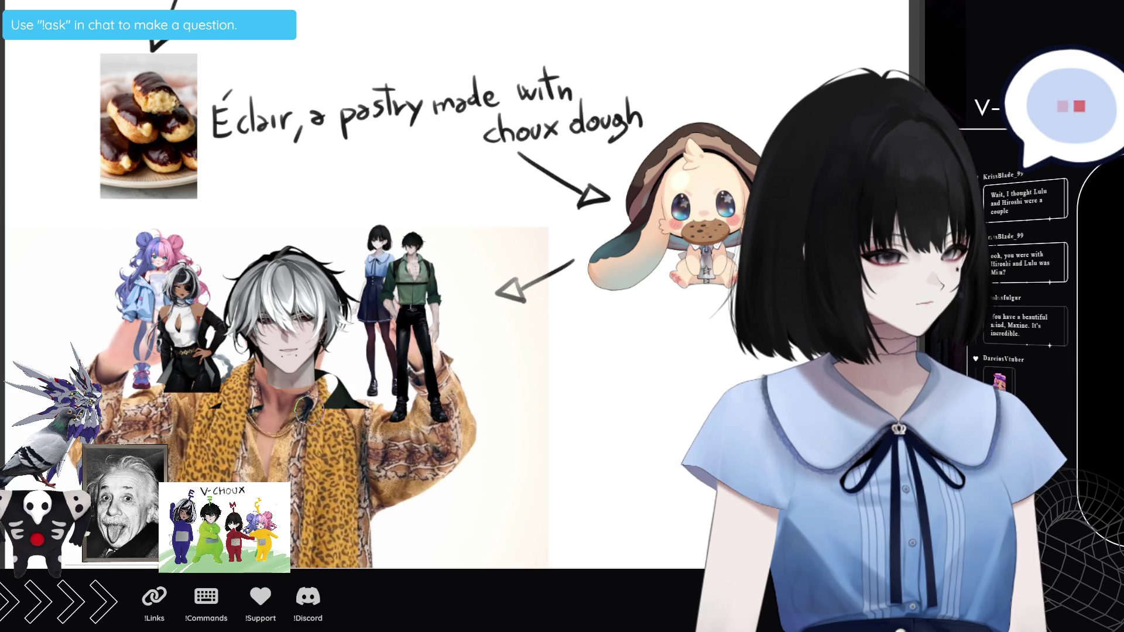
# Step: Tilt the pasted head slightly and nudge it down and to the left
pyautogui.hotkey('ctrl', 't')
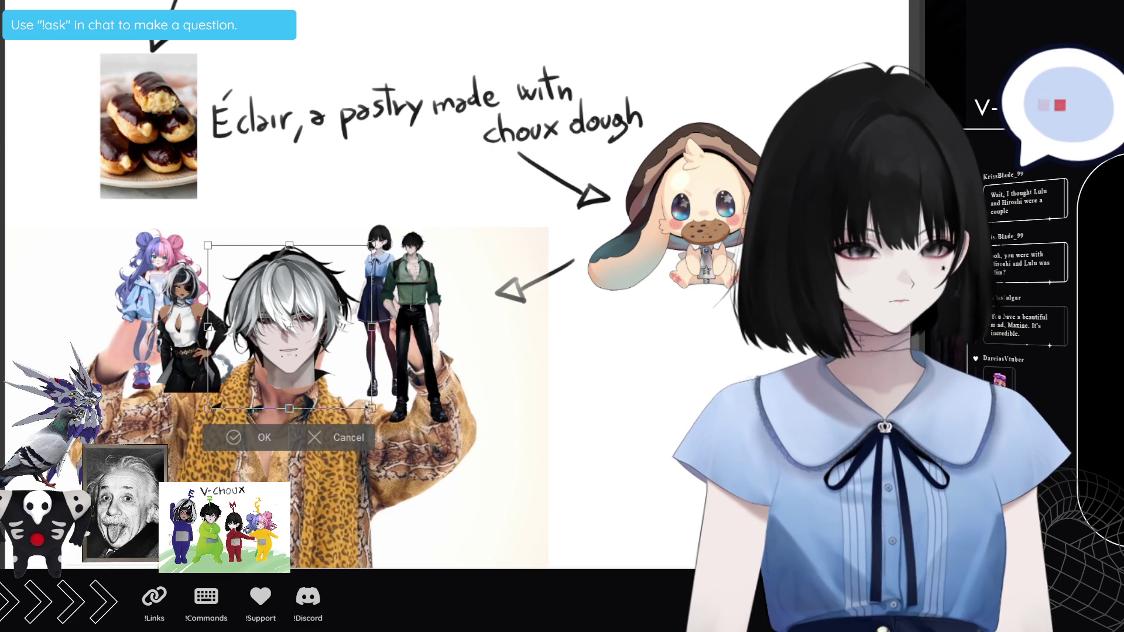
pyautogui.moveTo(386, 313); pyautogui.dragTo(391, 321)
pyautogui.moveTo(267, 416); pyautogui.dragTo(263, 423)
pyautogui.press('Return')
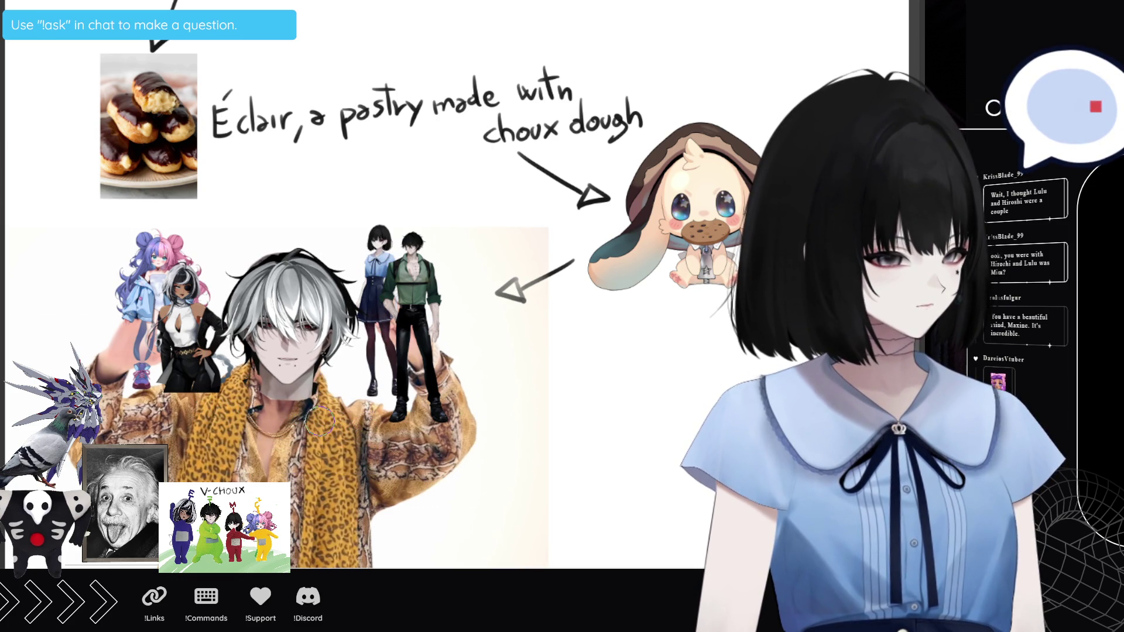
pyautogui.scroll(-5, 387, 304)
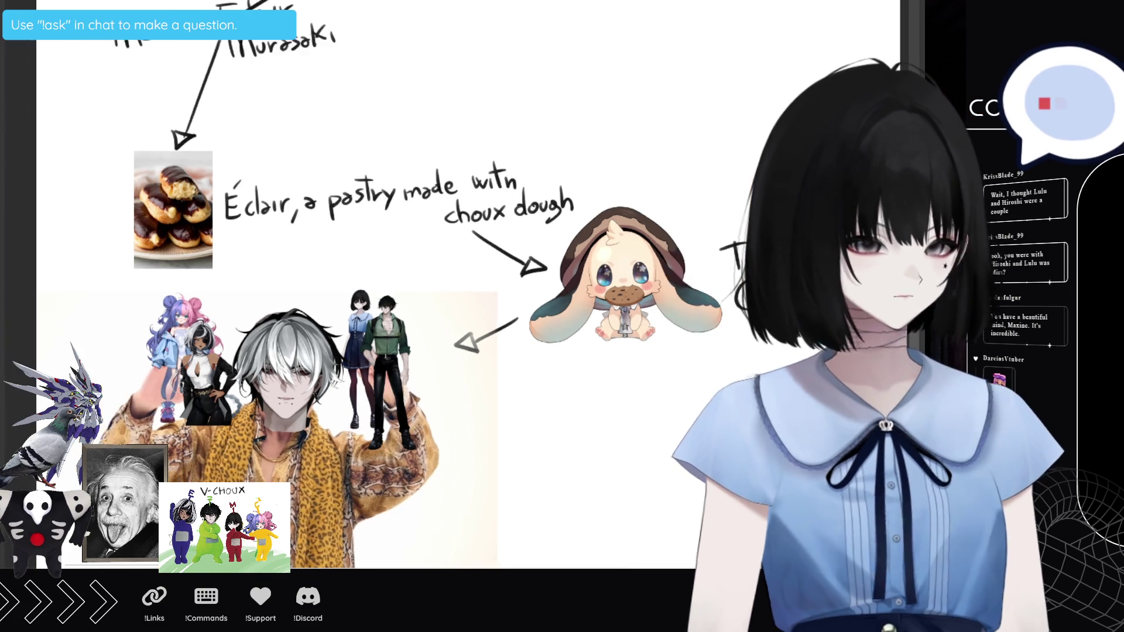
# Step: Handwrite an arrow below the photo to a quoted "V-Choux" label with small star doodles
pyautogui.scroll(1, 674, 454)
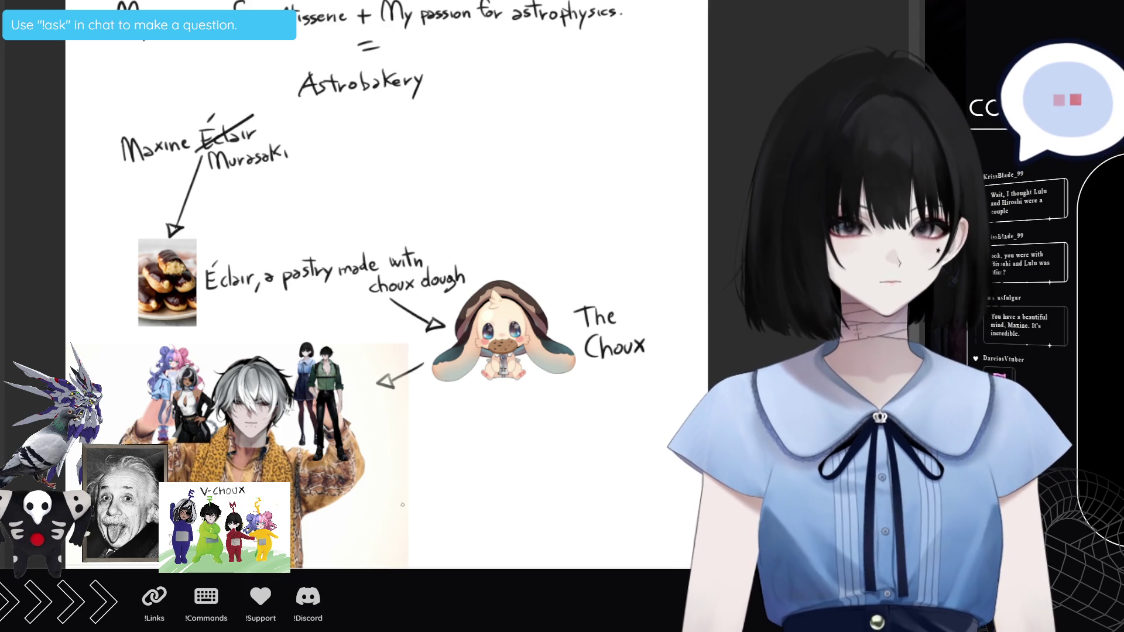
pyautogui.moveTo(357, 516)
pyautogui.mouseDown()
pyautogui.moveTo(450, 527)
pyautogui.moveTo(445, 540)
pyautogui.moveTo(504, 566)
pyautogui.moveTo(521, 522)
pyautogui.moveTo(561, 563)
pyautogui.mouseUp()
pyautogui.moveTo(571, 525); pyautogui.dragTo(590, 555)
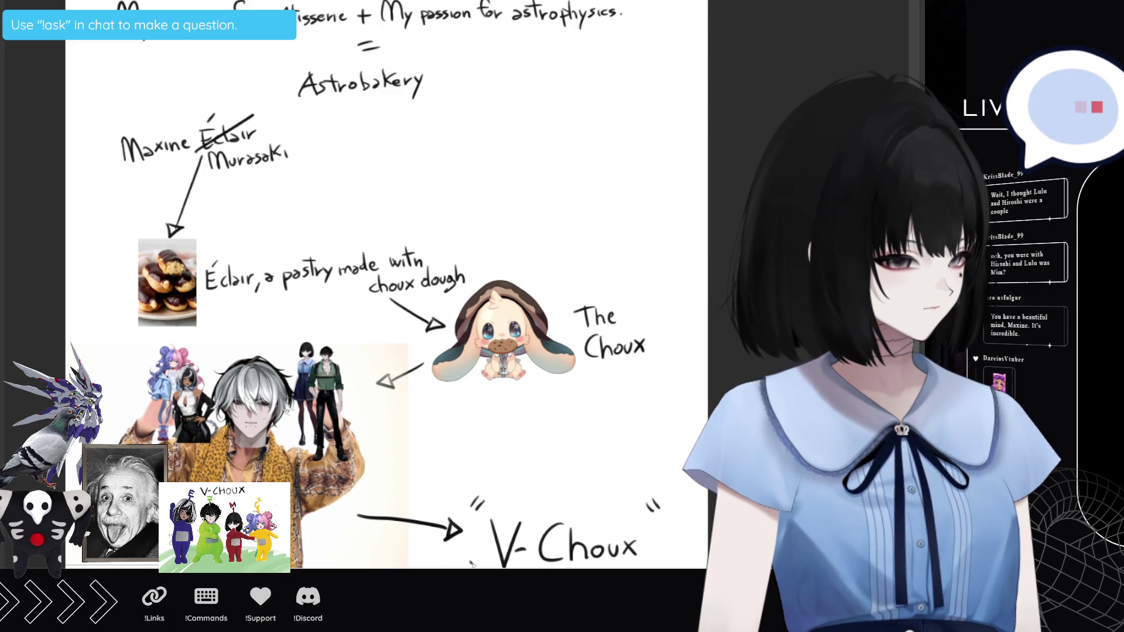
pyautogui.moveTo(601, 495); pyautogui.dragTo(598, 488)
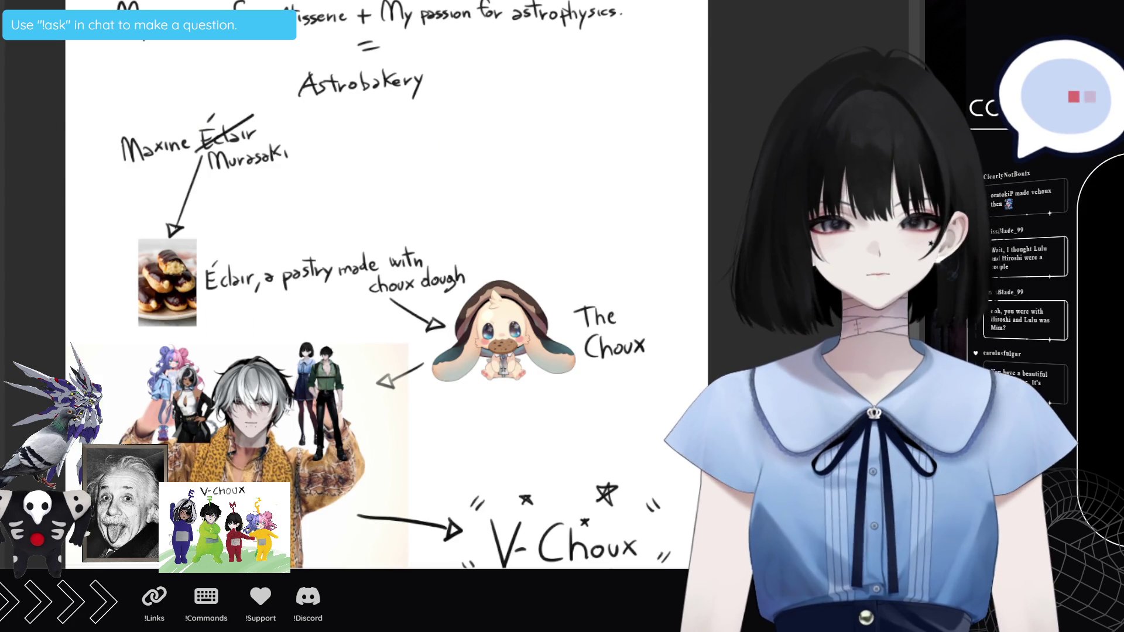
pyautogui.hotkey('ctrl', 't')
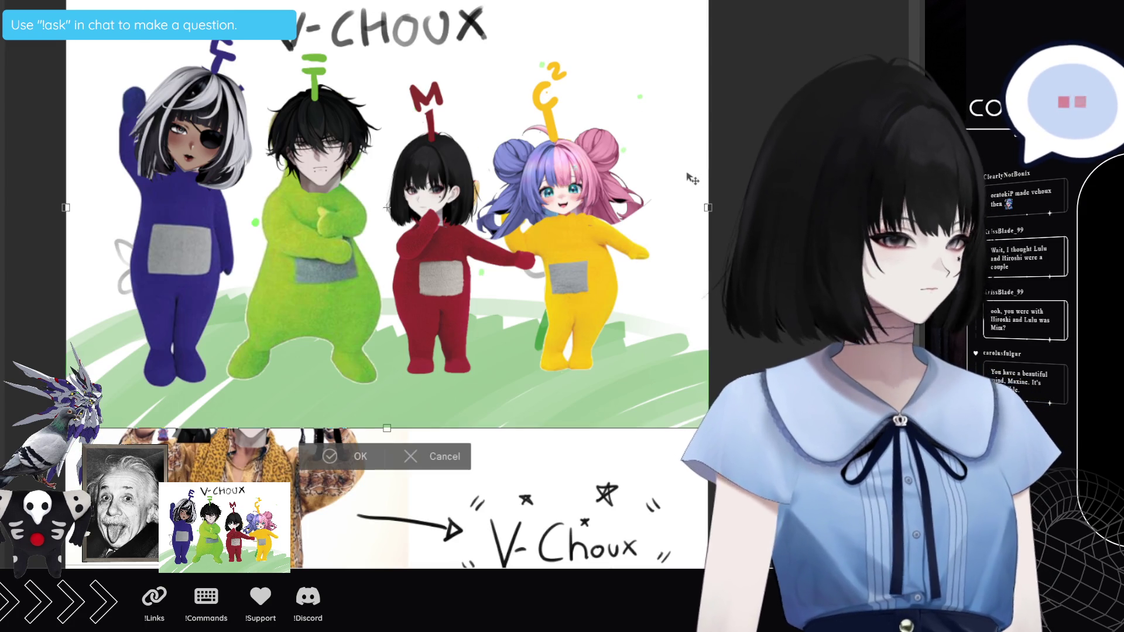
# Step: Narrow the pasted V-Choux group picture and move it below the V-Choux label
pyautogui.moveTo(707, 159); pyautogui.dragTo(401, 159)
pyautogui.moveTo(193, 205)
pyautogui.mouseDown()
pyautogui.moveTo(543, 544)
pyautogui.moveTo(564, 606)
pyautogui.mouseUp()
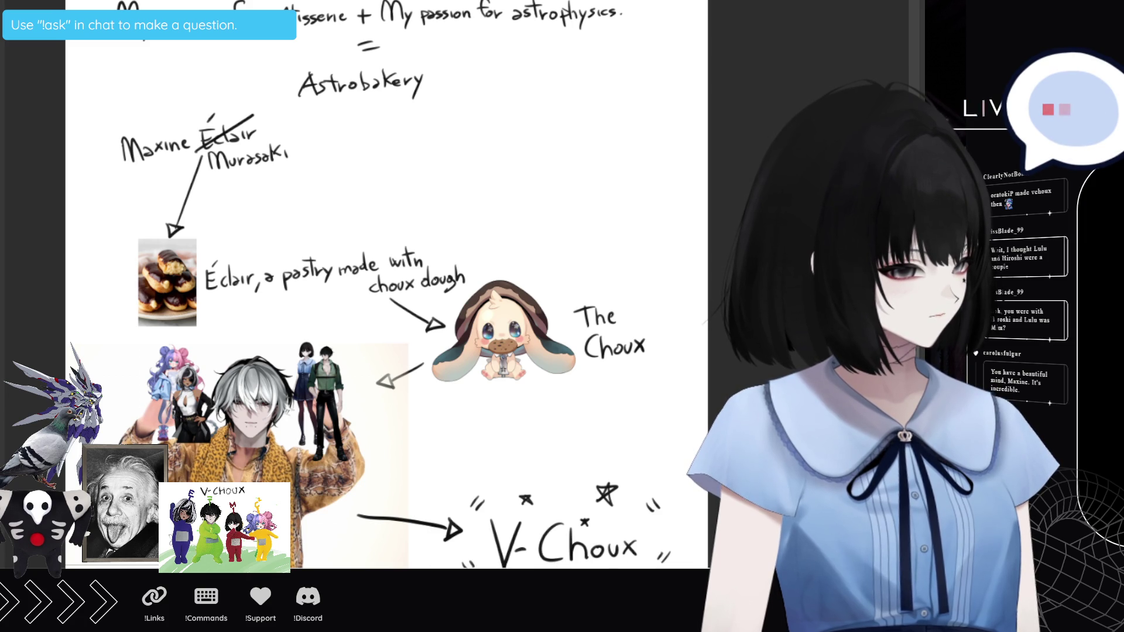
pyautogui.scroll(-2, 312, 382)
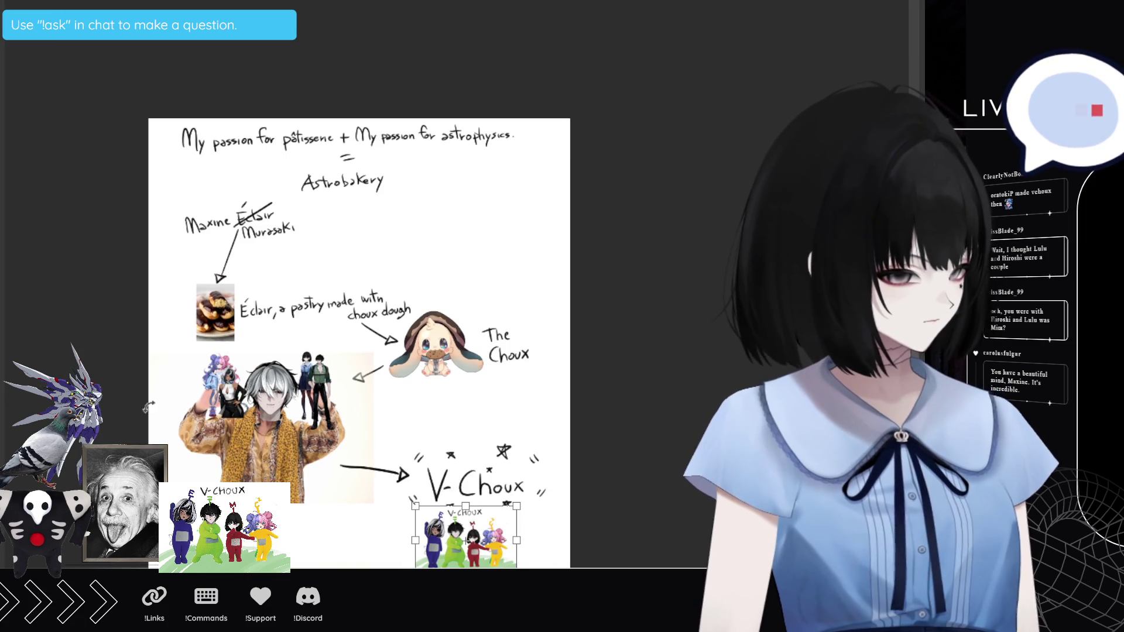
pyautogui.press('Escape')
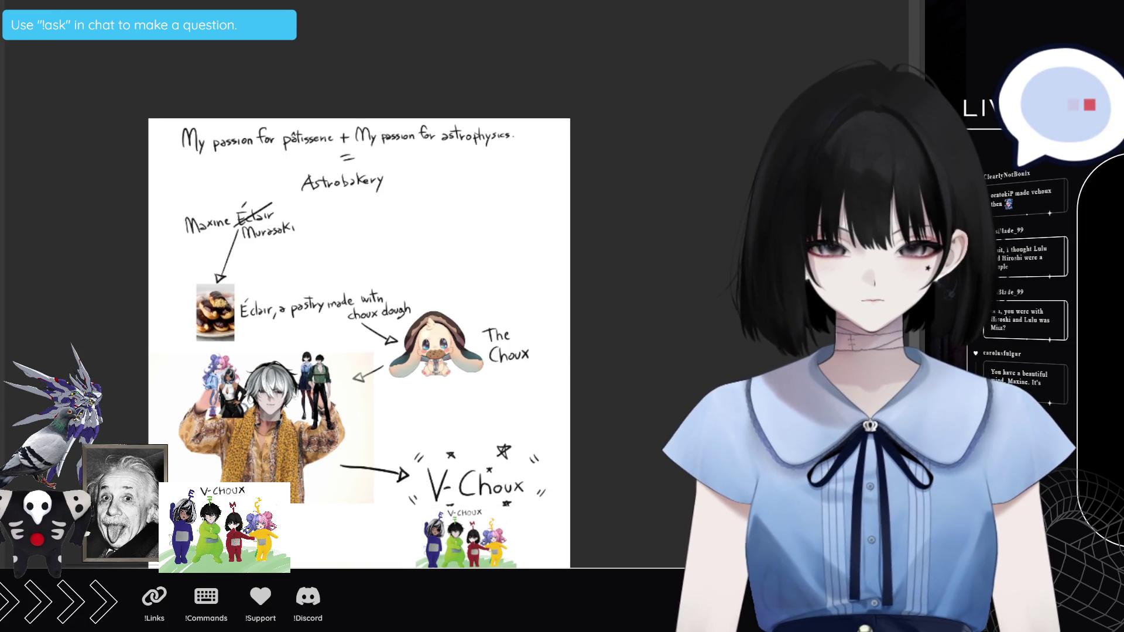
pyautogui.click(26, 192)
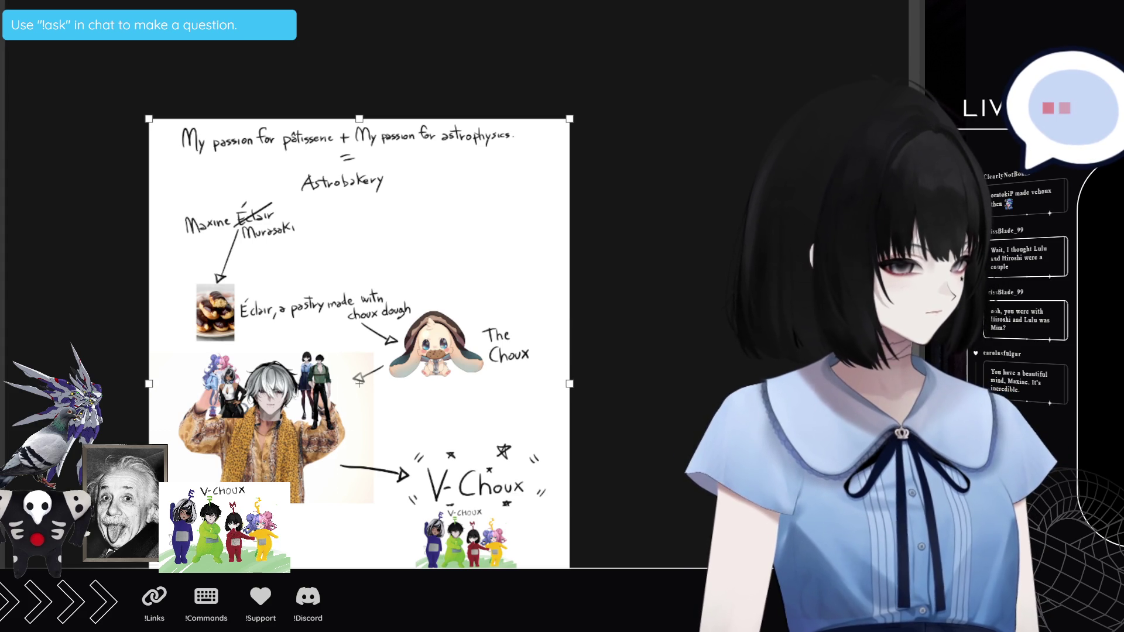
pyautogui.hotkey('alt', 'Tab')
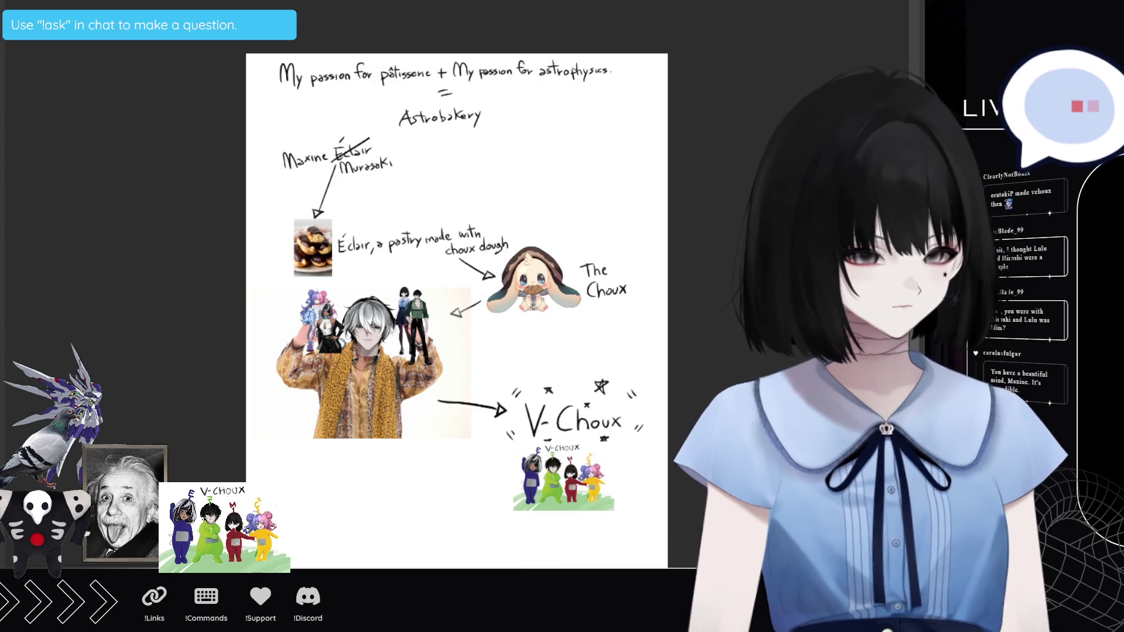
# Step: Enlarge the V-Choux picture and erase the "V-" from its caption
pyautogui.moveTo(621, 480)
pyautogui.mouseDown()
pyautogui.moveTo(681, 467)
pyautogui.moveTo(642, 496)
pyautogui.mouseUp()
pyautogui.press('Return')
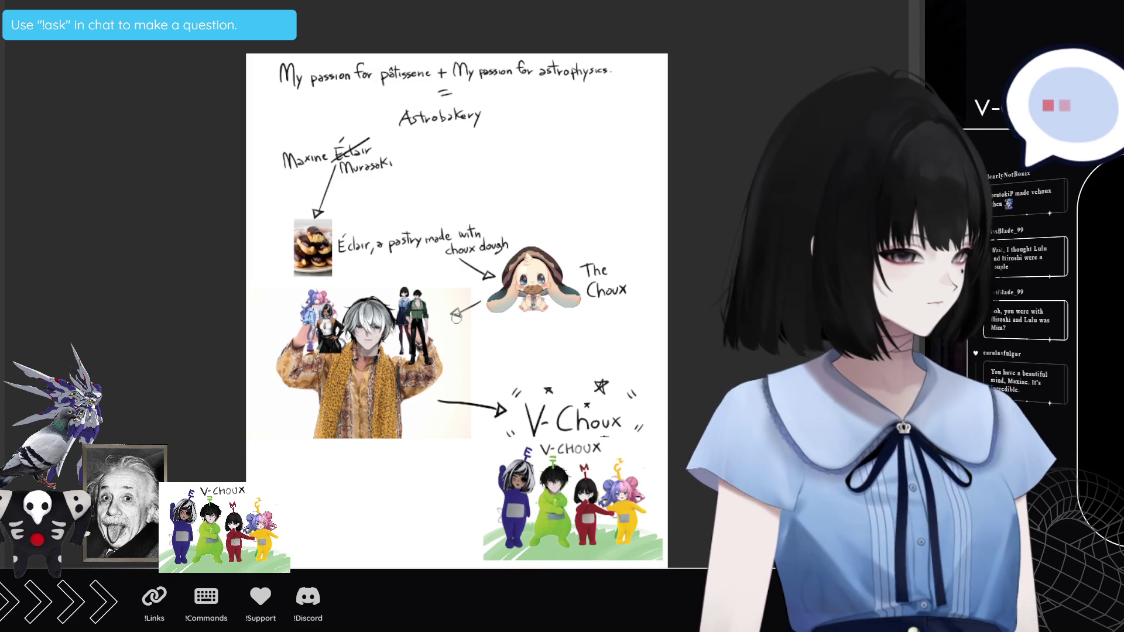
pyautogui.moveTo(550, 445)
pyautogui.mouseDown()
pyautogui.moveTo(579, 451)
pyautogui.moveTo(607, 437)
pyautogui.mouseUp()
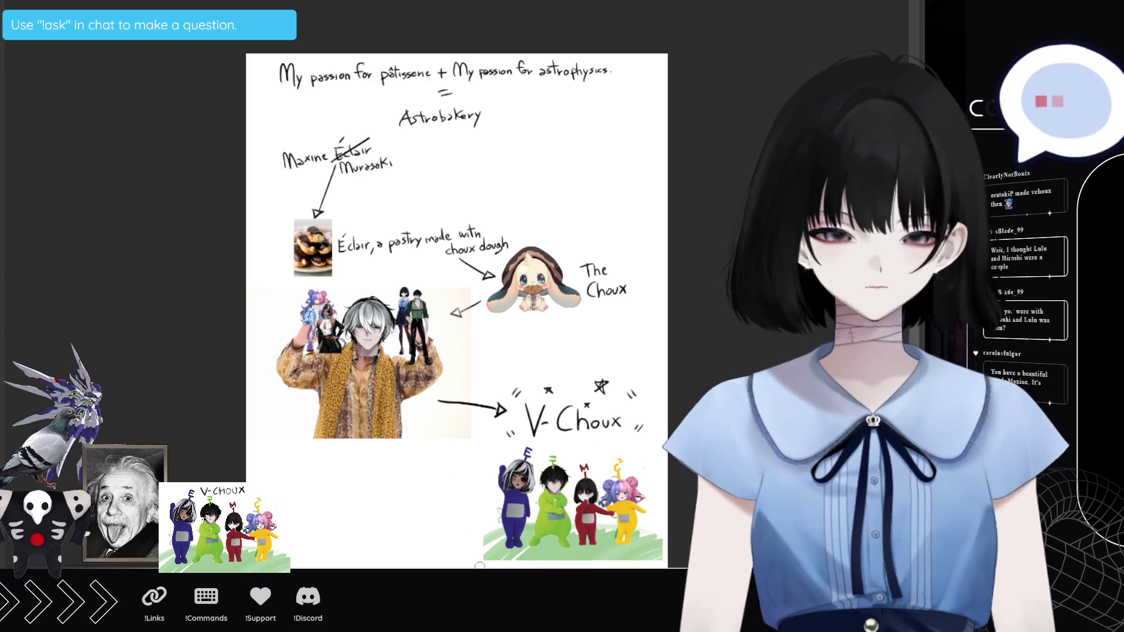
pyautogui.scroll(1, 462, 534)
pyautogui.scroll(-1, 527, 544)
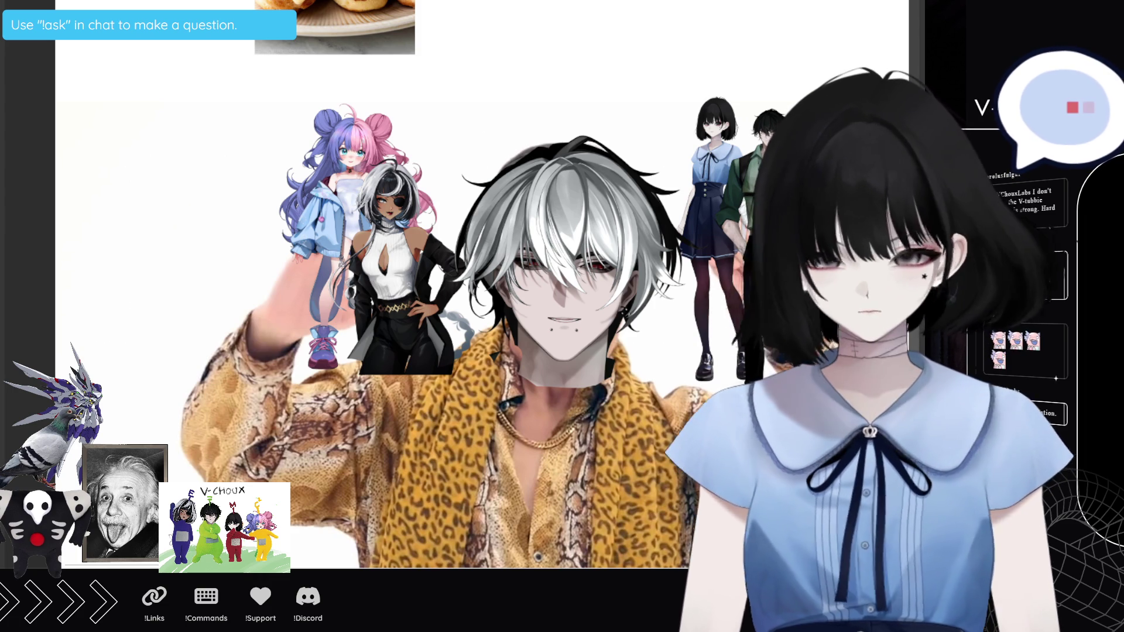
pyautogui.moveTo(153, 116)
pyautogui.mouseDown()
pyautogui.moveTo(115, 205)
pyautogui.moveTo(213, 355)
pyautogui.moveTo(366, 221)
pyautogui.moveTo(327, 221)
pyautogui.moveTo(304, 131)
pyautogui.moveTo(205, 97)
pyautogui.moveTo(157, 108)
pyautogui.mouseUp()
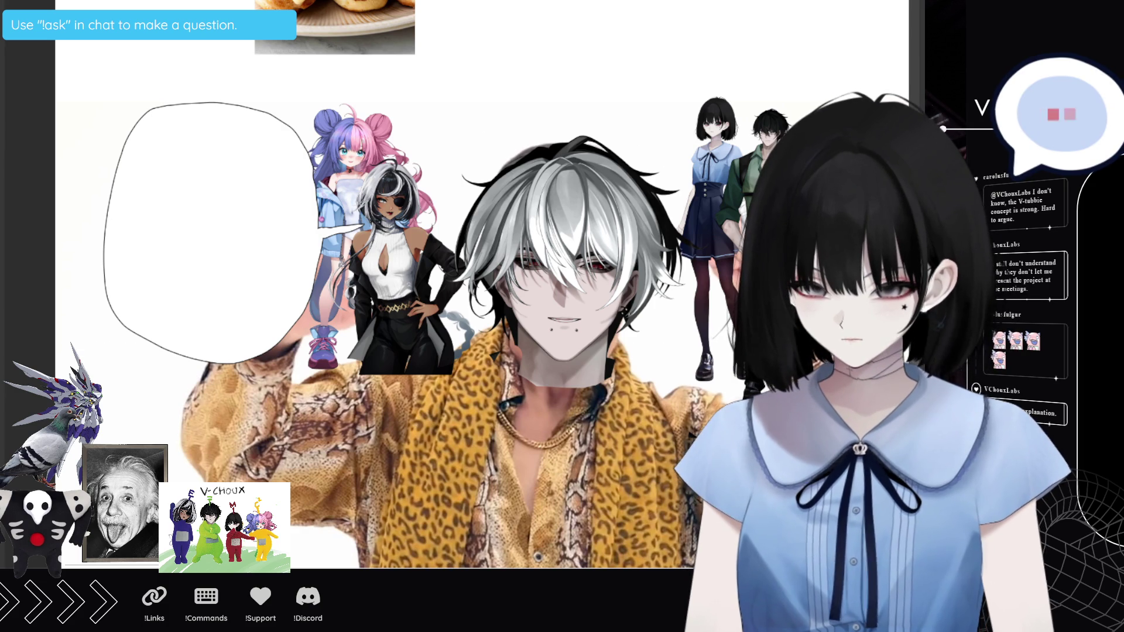
# Step: Start a text box inside the empty speech bubble beside the grey-haired figure
pyautogui.click(142, 139)
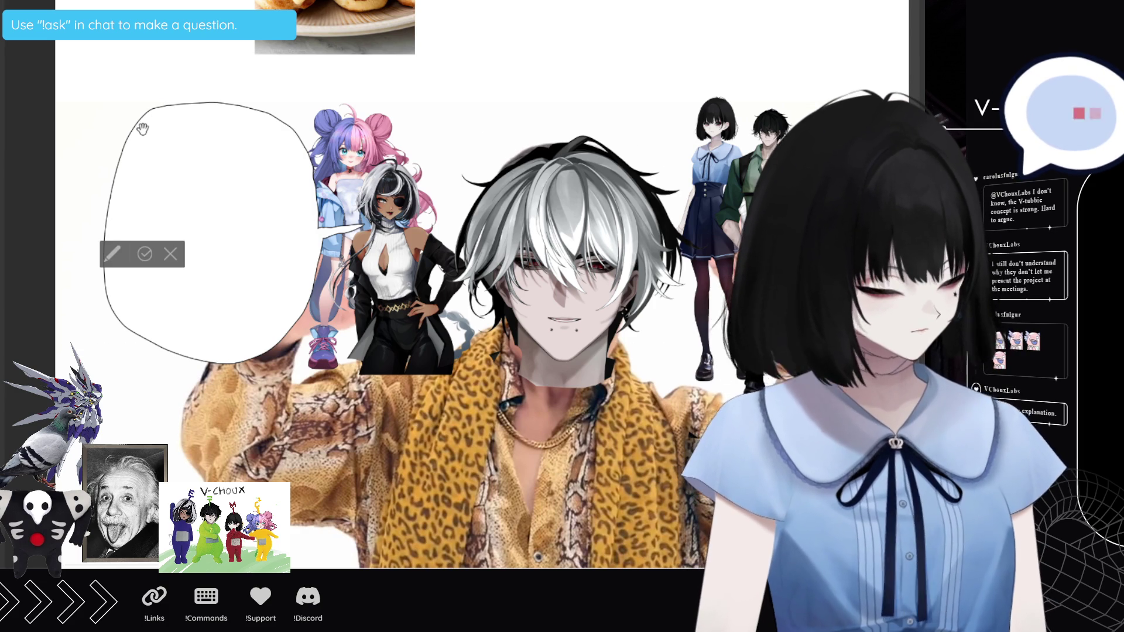
# Step: Type "MY FULL MODEL / WOULD PROBABLY / BE / APPRECIATED." centred on separate lines
pyautogui.write('MY')
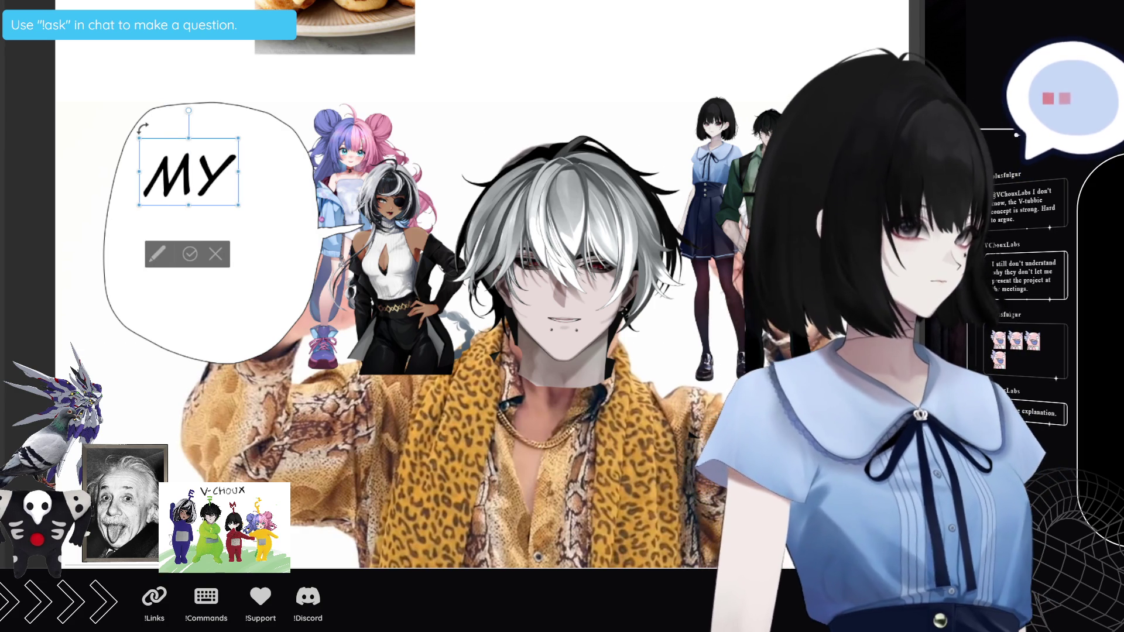
pyautogui.write(' FU')
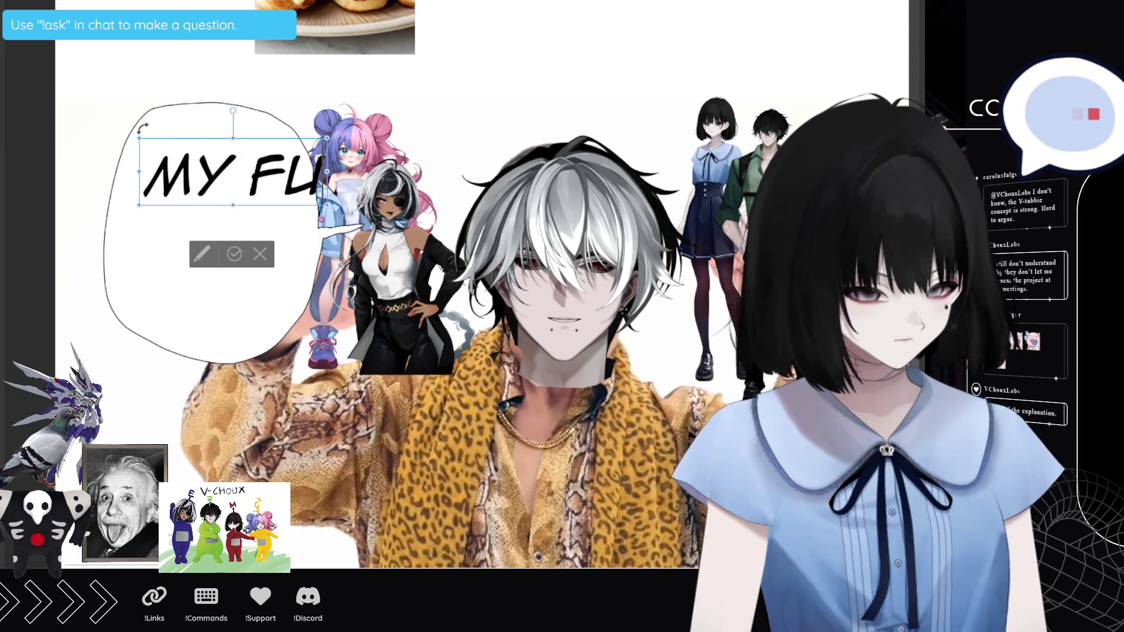
pyautogui.write('LL M')
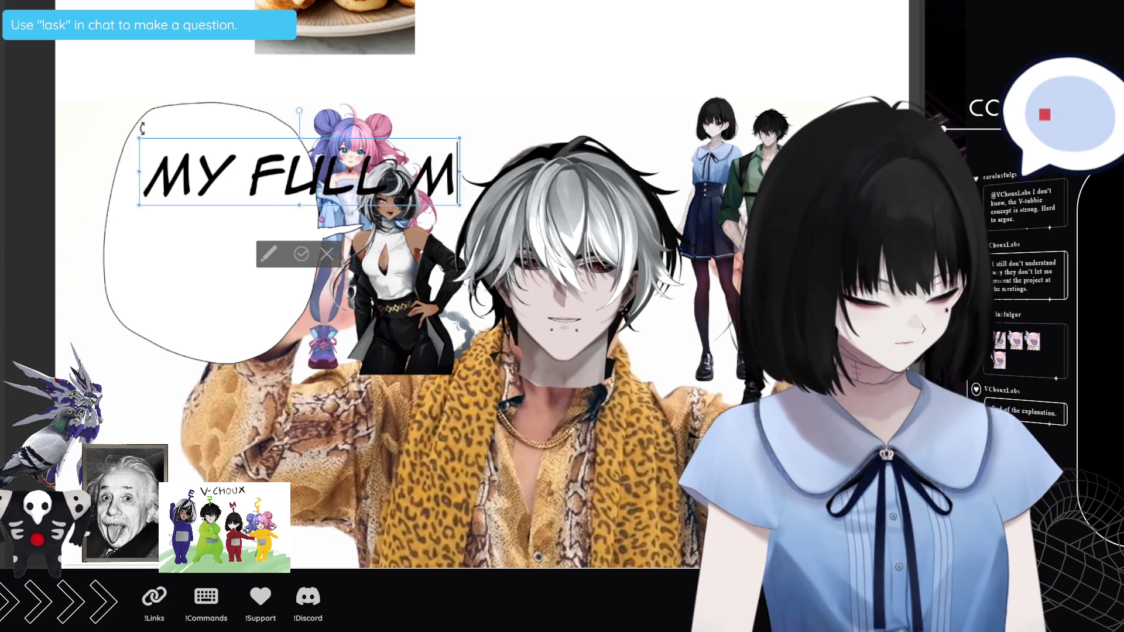
pyautogui.write('ODEL')
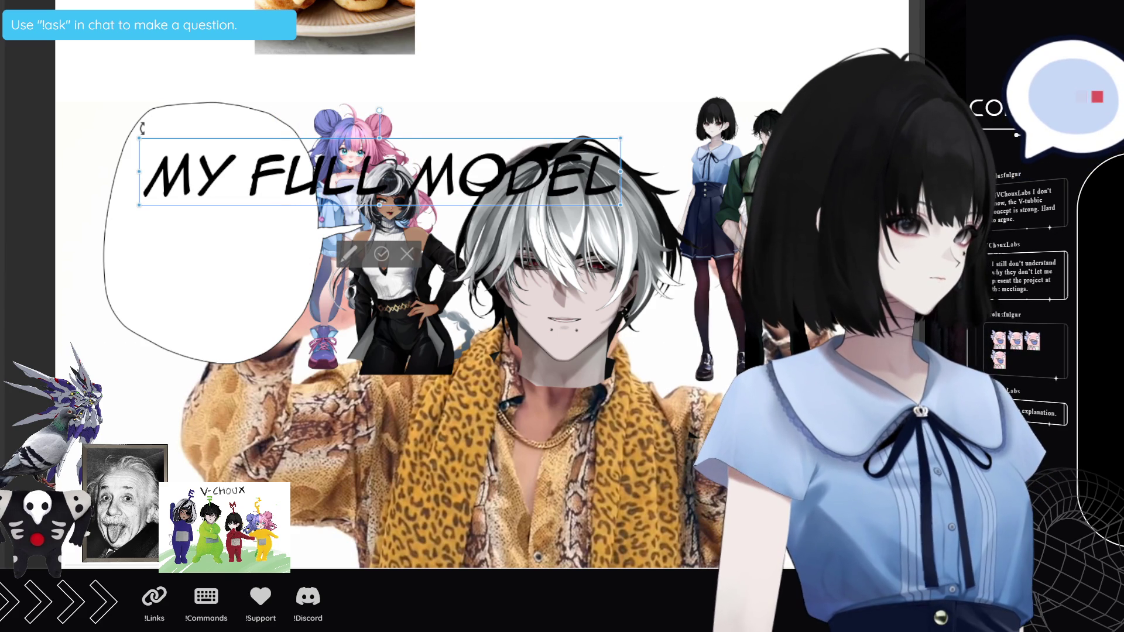
pyautogui.press('Return')
pyautogui.write('WO')
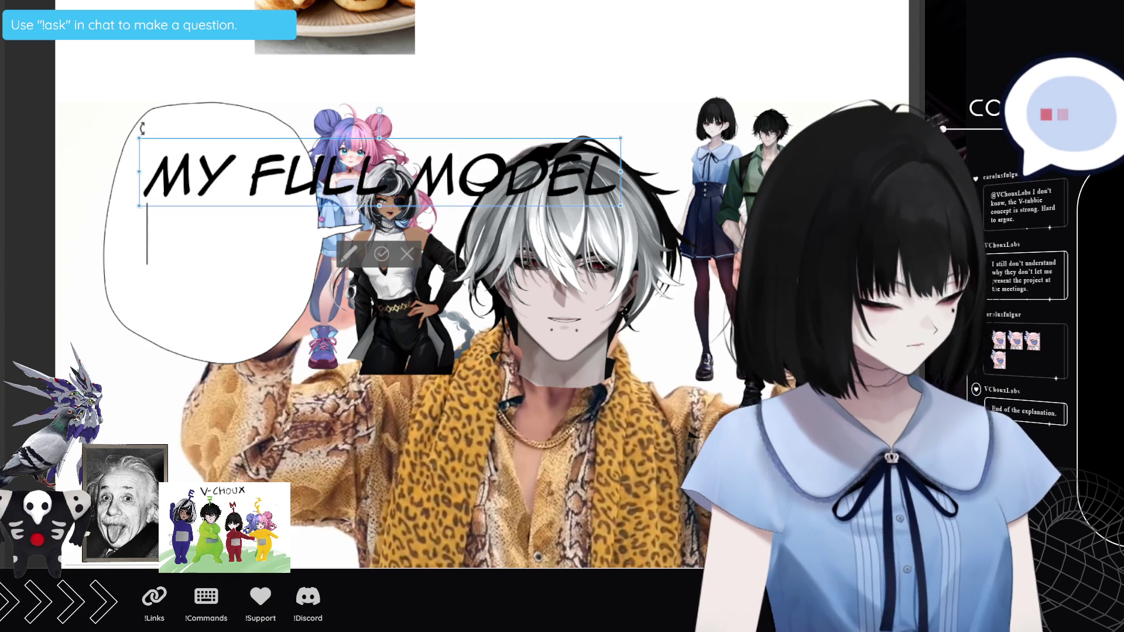
pyautogui.write('ULD')
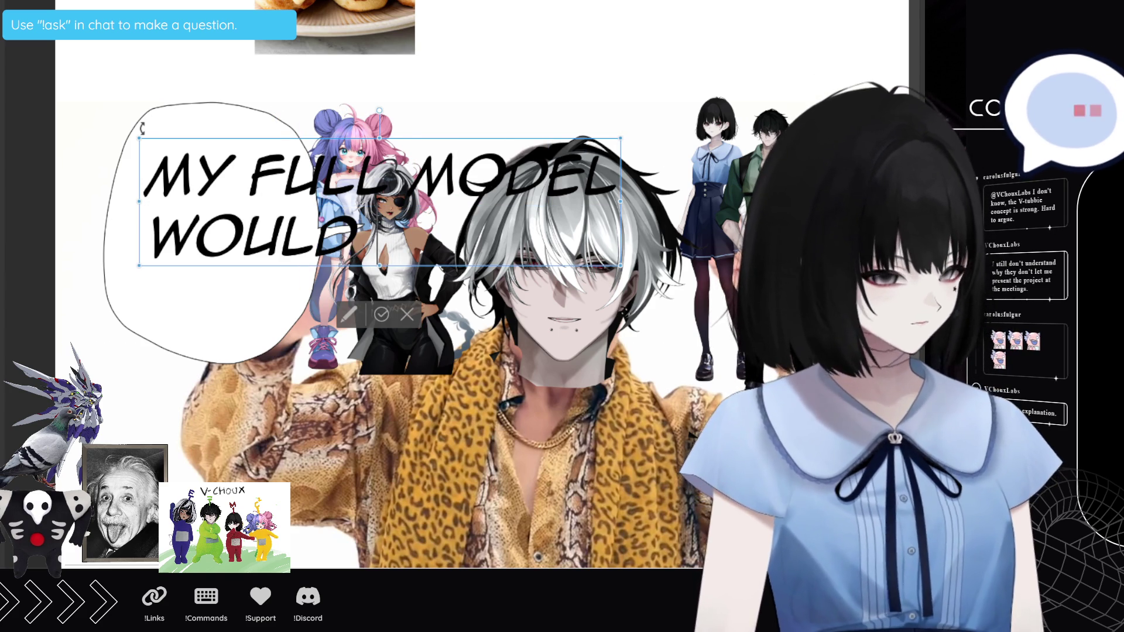
pyautogui.write(' PROB')
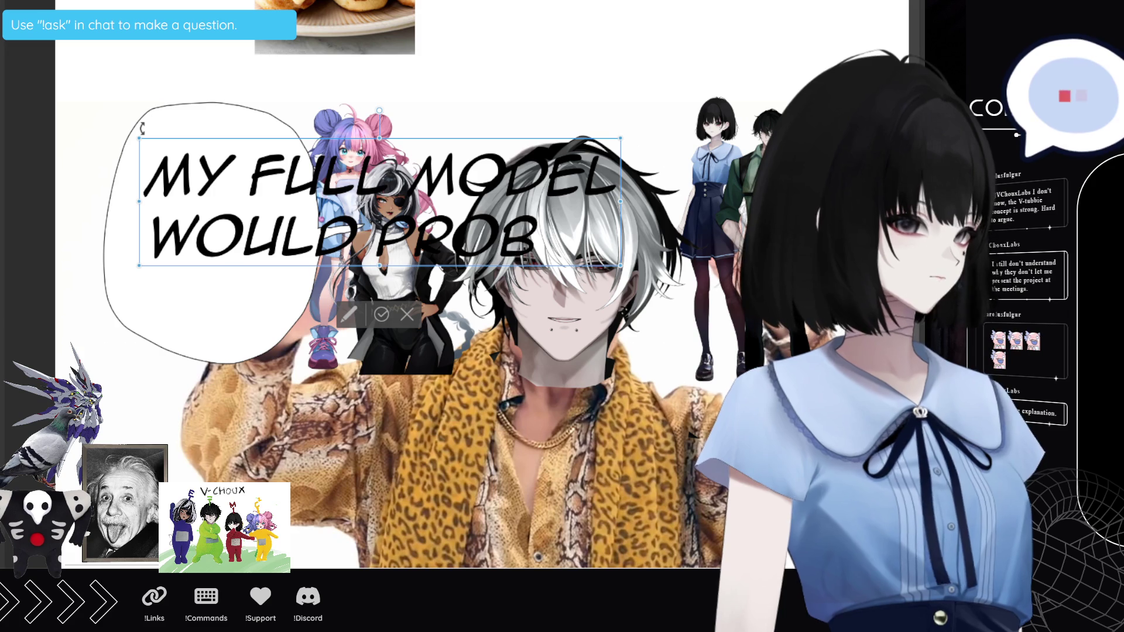
pyautogui.write('ABLY')
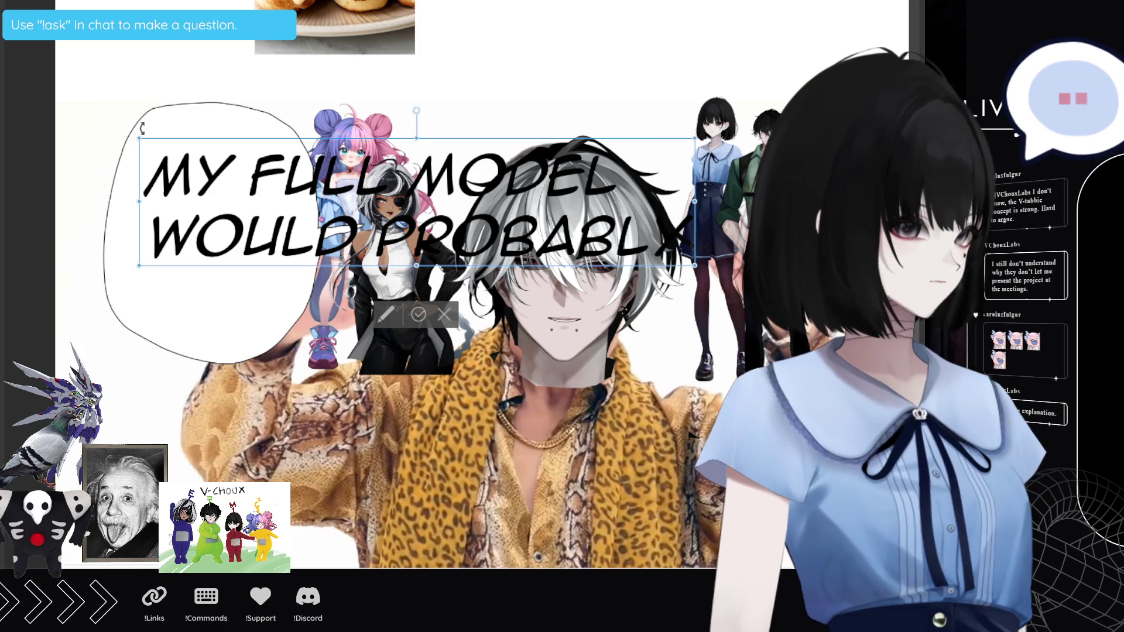
pyautogui.press('Return')
pyautogui.write('BE')
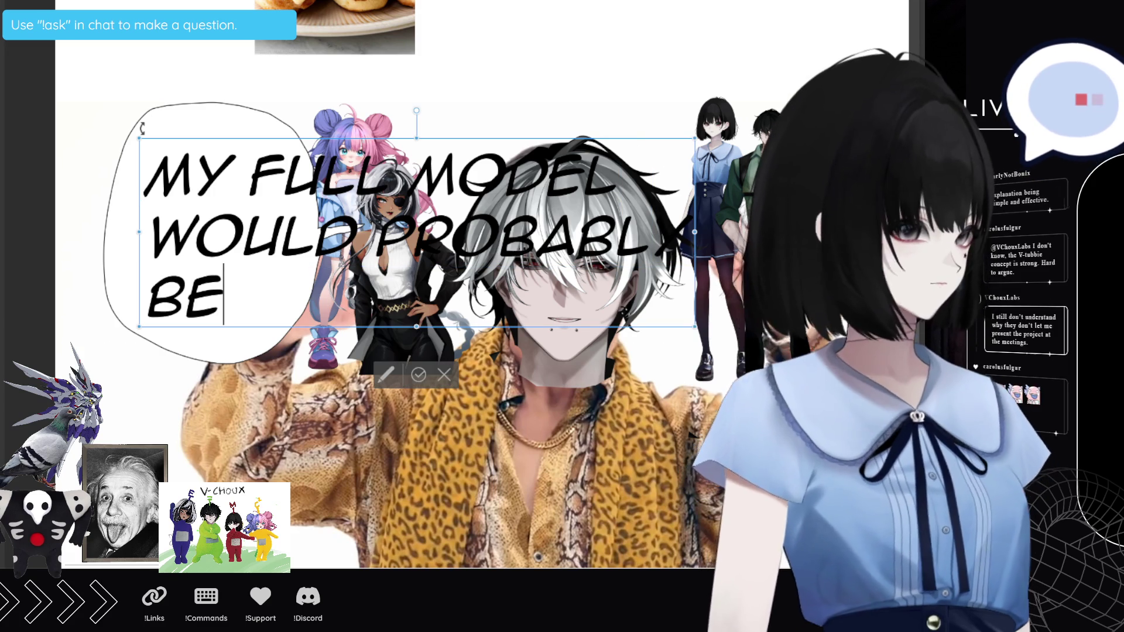
pyautogui.press('Return')
pyautogui.write('AP')
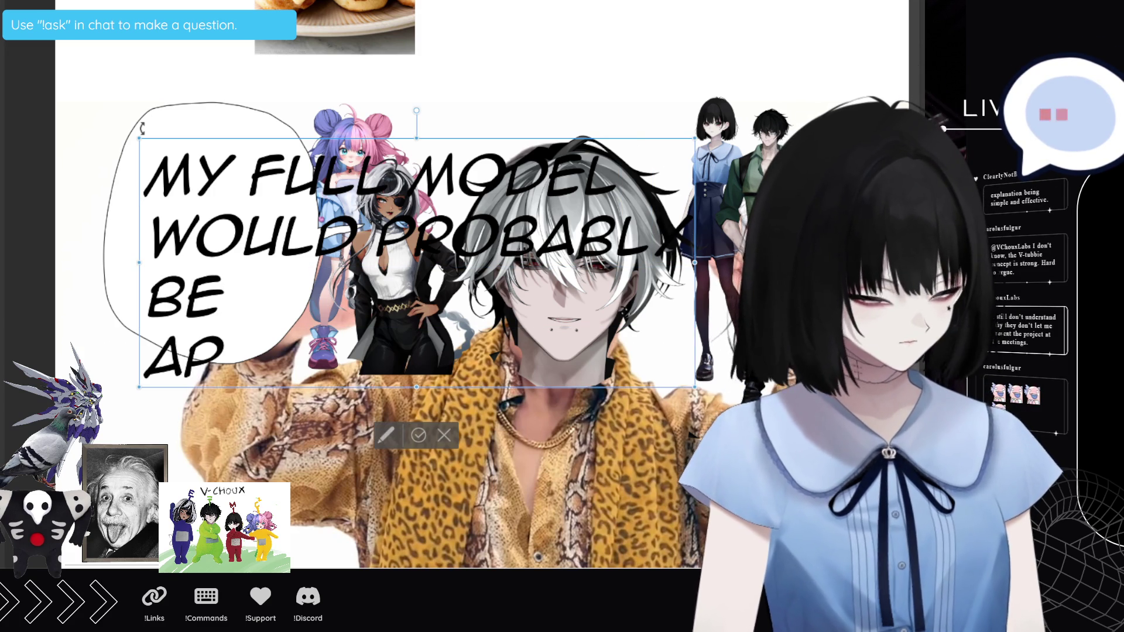
pyautogui.write('PRE')
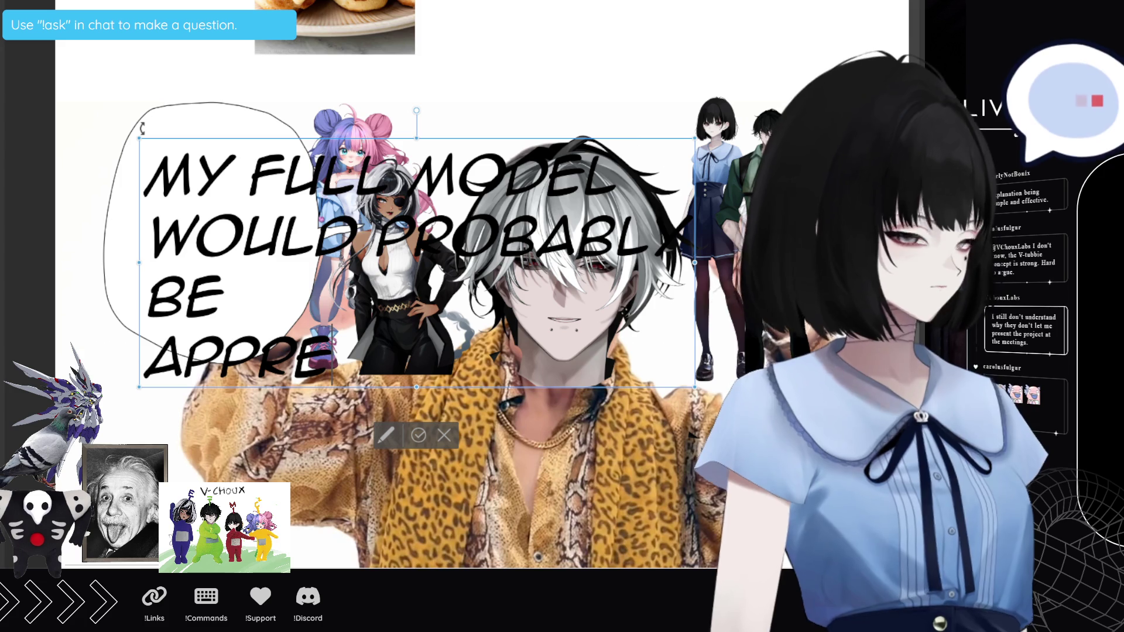
pyautogui.write('CIATED.')
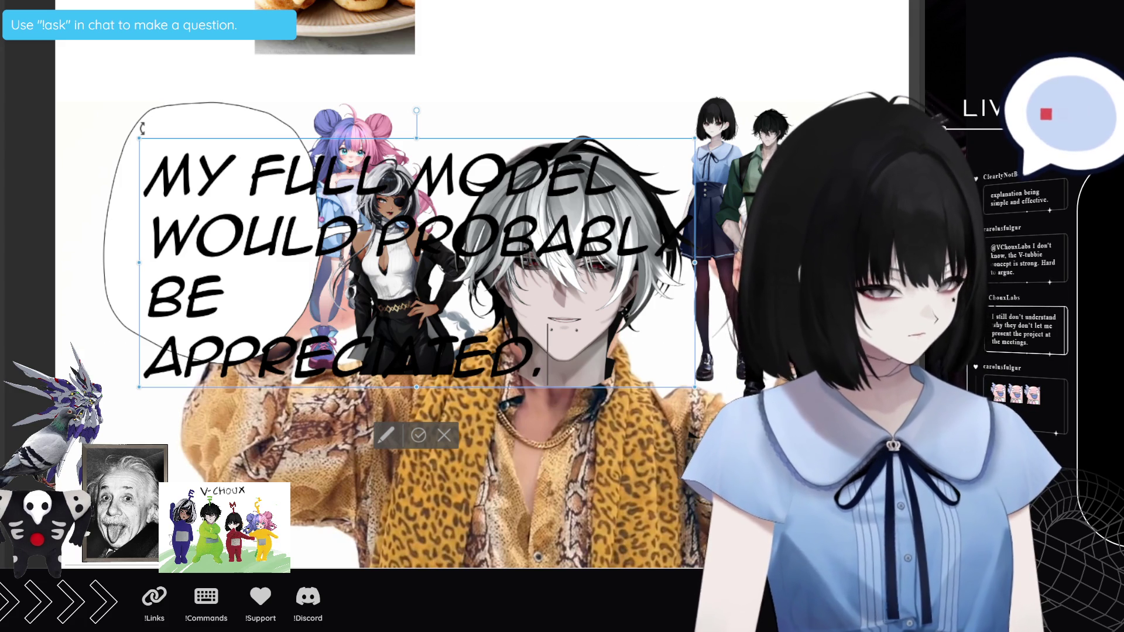
pyautogui.hotkey('ctrl', 'a')
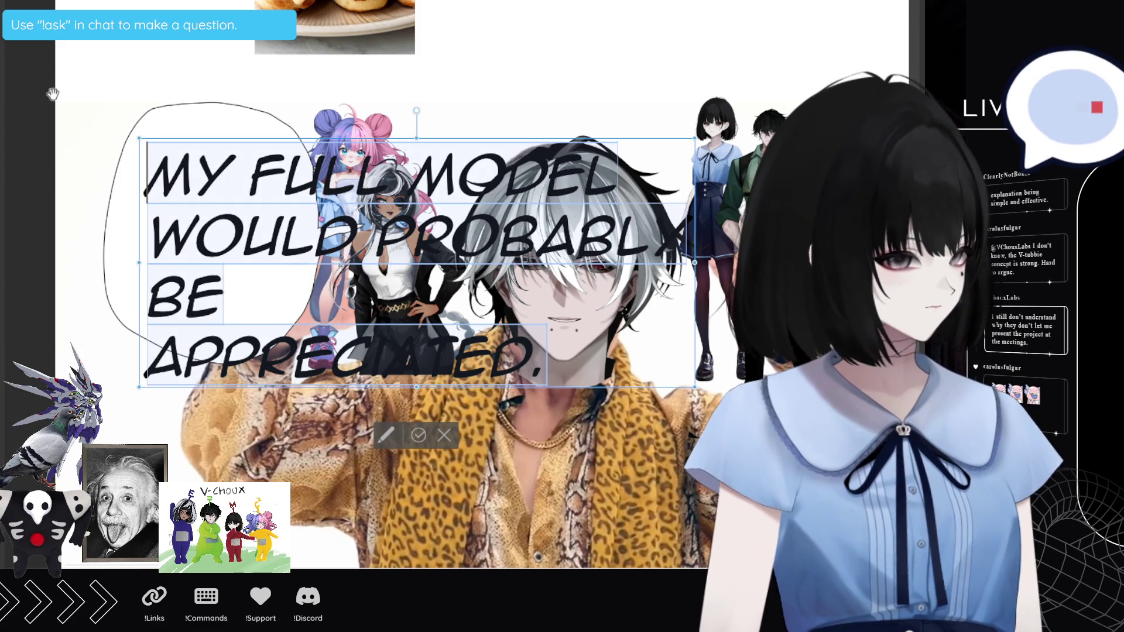
pyautogui.hotkey('ctrl', 'e')
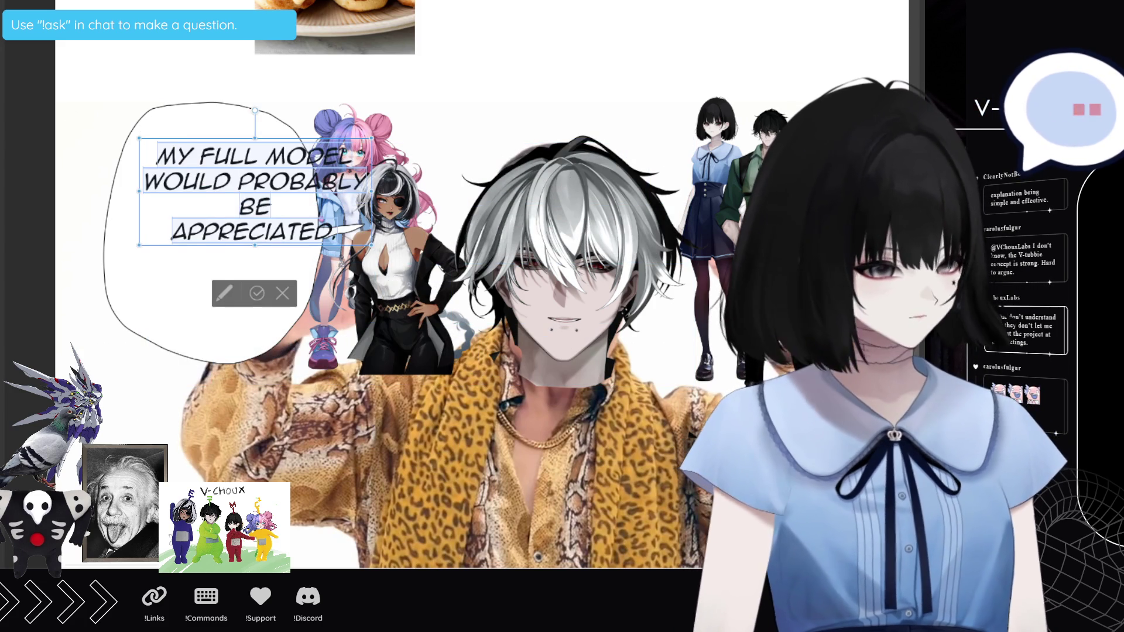
pyautogui.moveTo(303, 228)
pyautogui.mouseDown()
pyautogui.moveTo(274, 204)
pyautogui.moveTo(269, 215)
pyautogui.mouseUp()
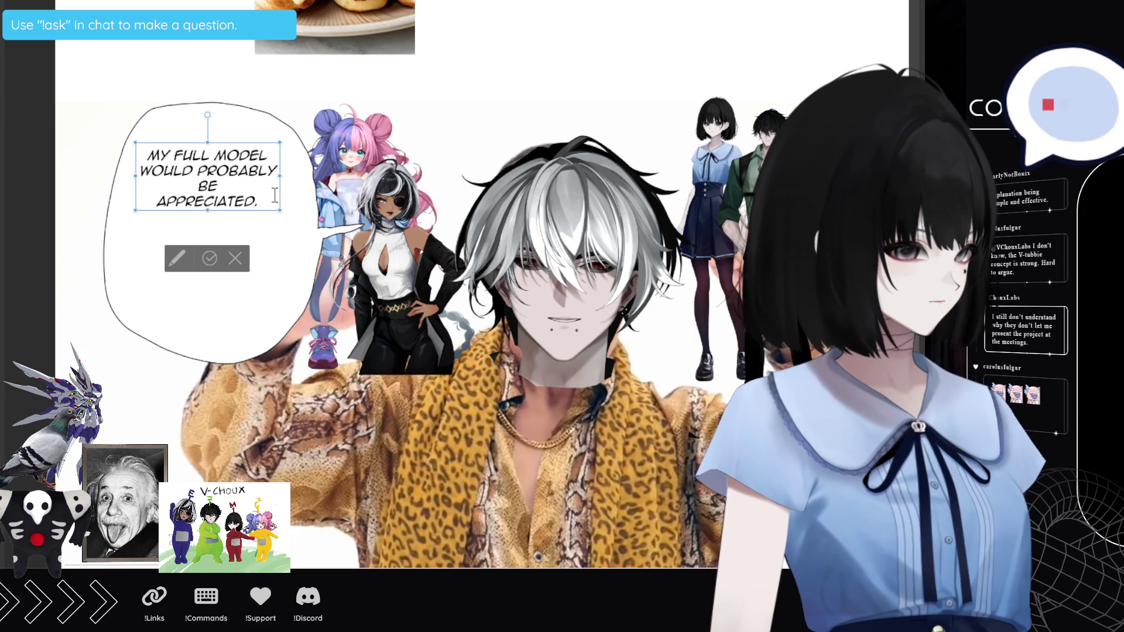
# Step: Add the question asking when the model will be completed, with line breaks, and reposition the box
pyautogui.write('PROBABLY BE APPRECIATED, WHE')
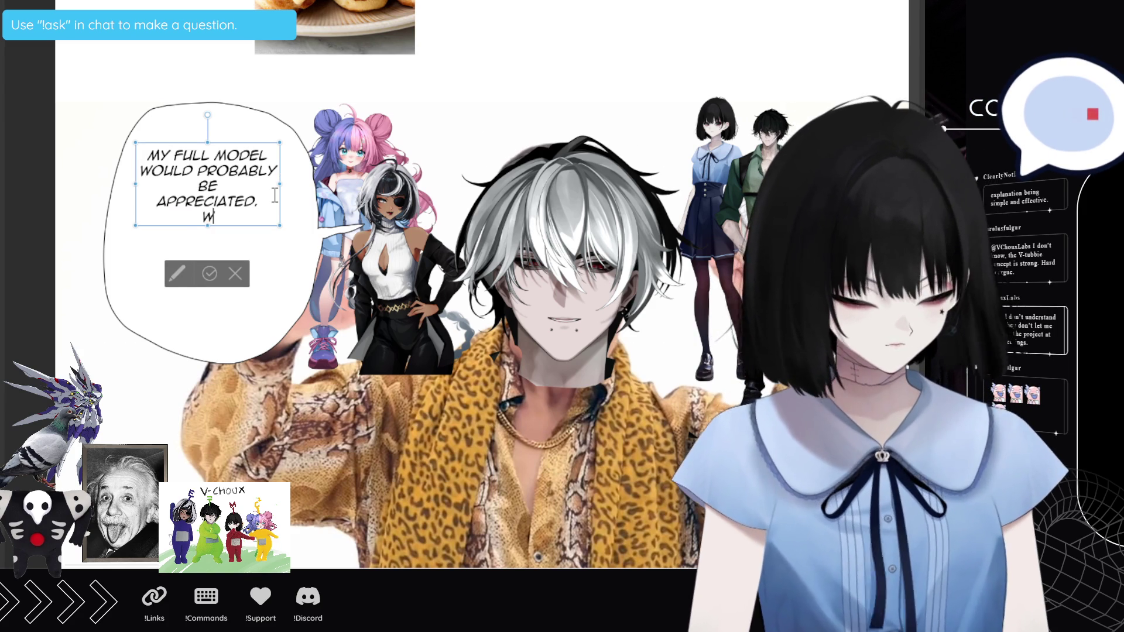
pyautogui.write('N')
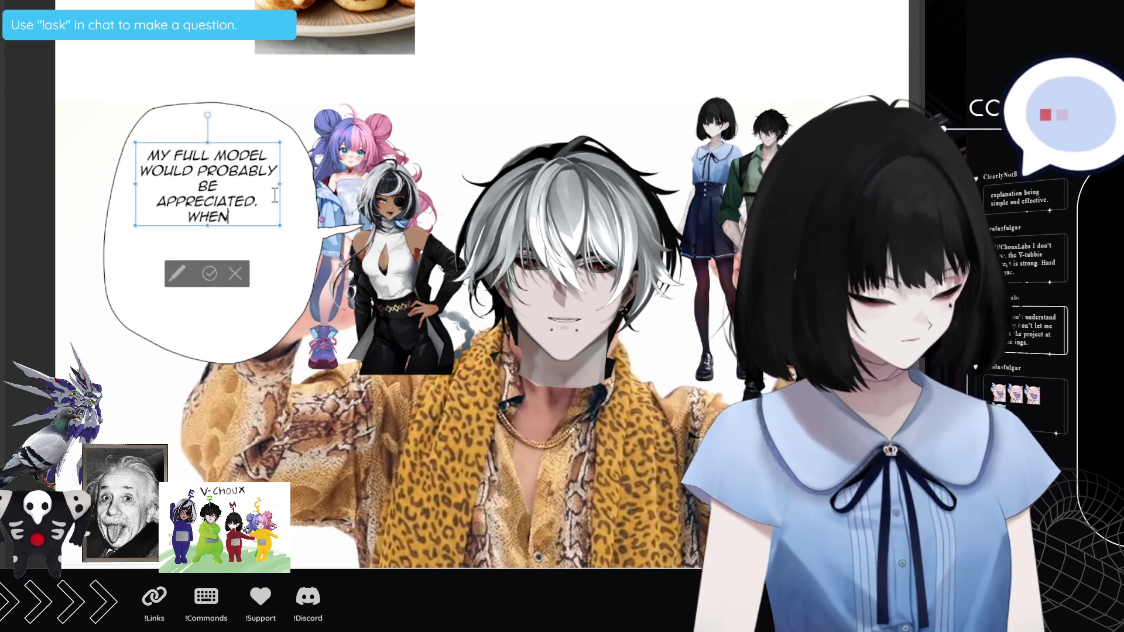
pyautogui.write(' WILL Y')
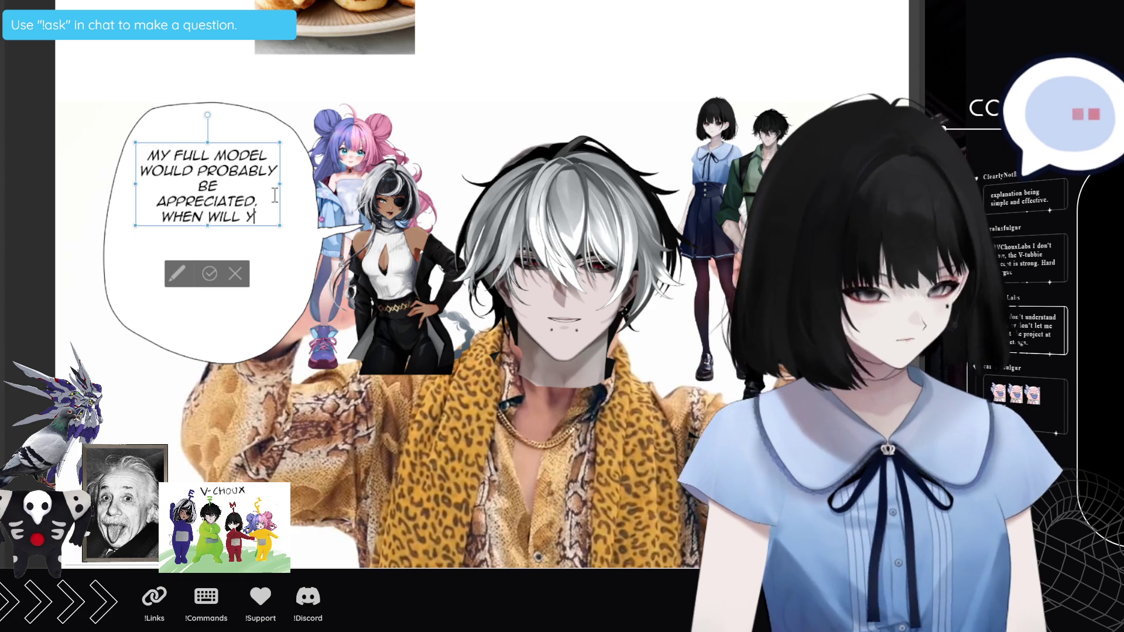
pyautogui.write('OU COMPL')
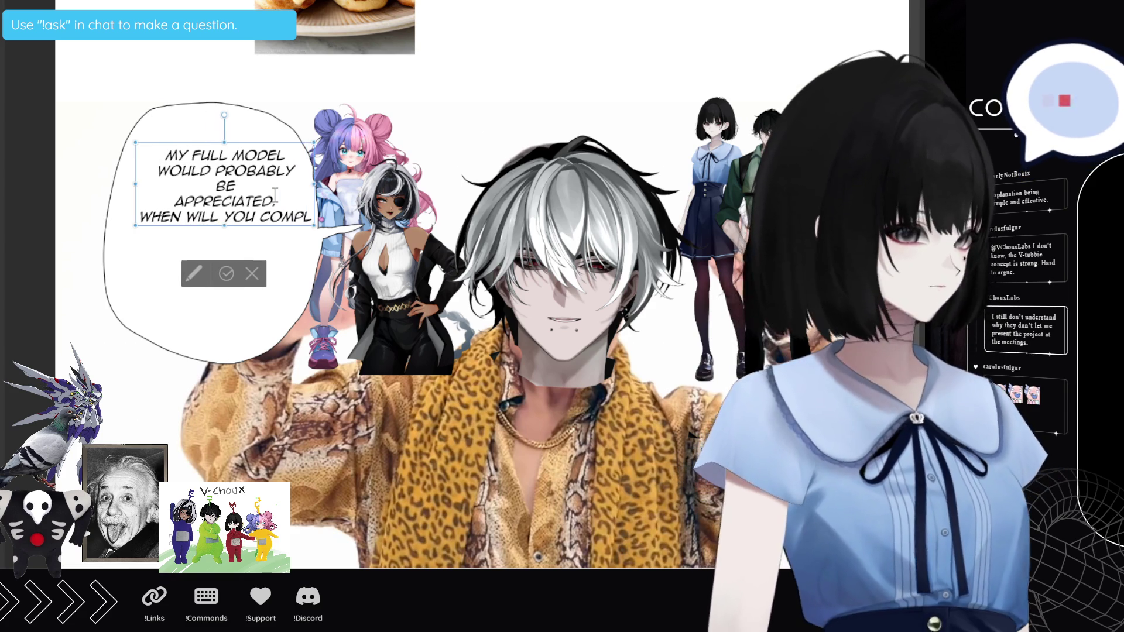
pyautogui.write('ETE')
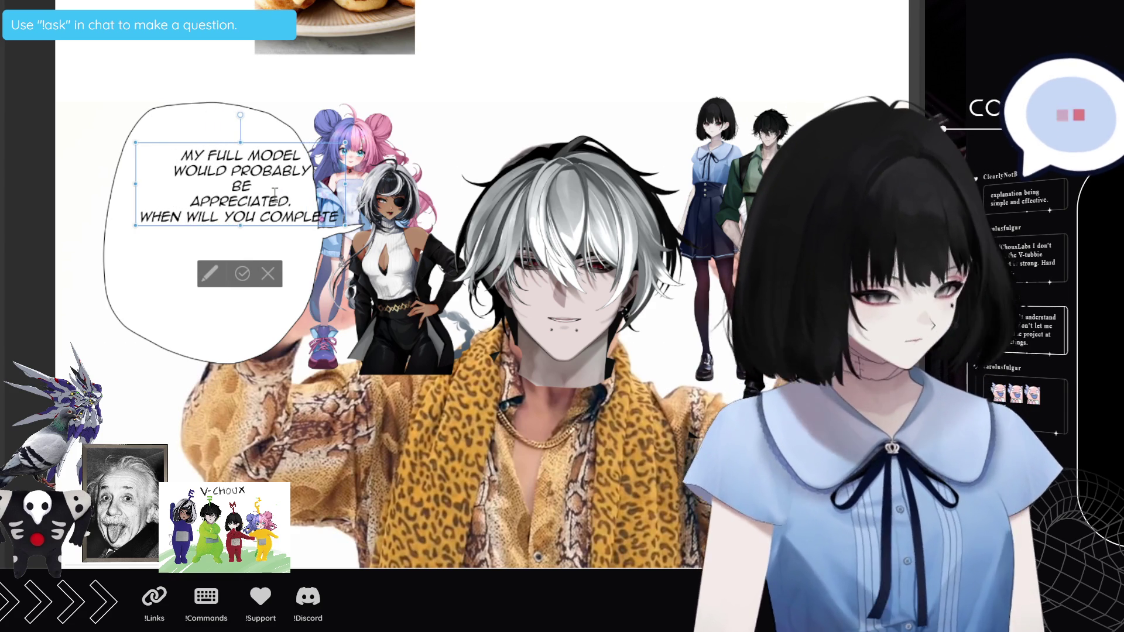
pyautogui.write(' IT, MAXINE?')
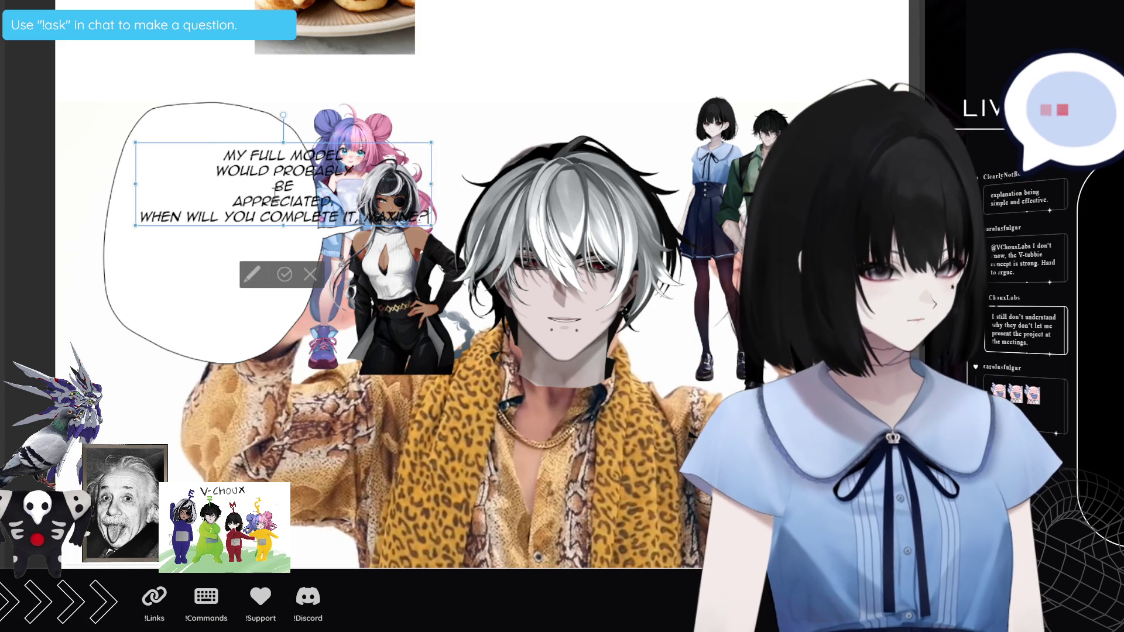
pyautogui.click(260, 216)
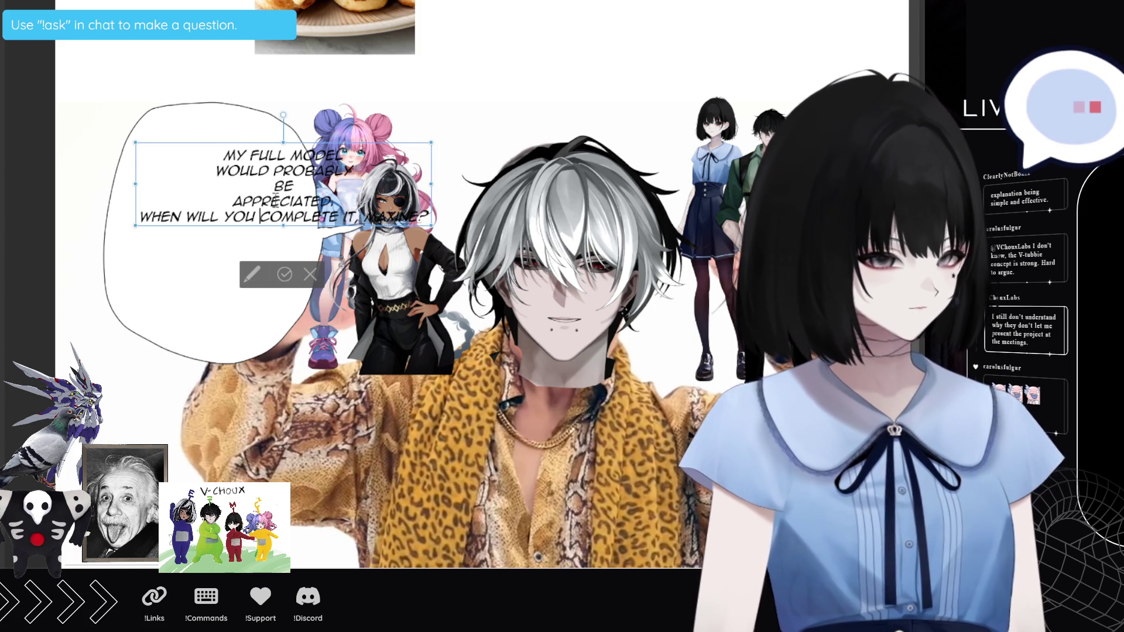
pyautogui.press('Return')
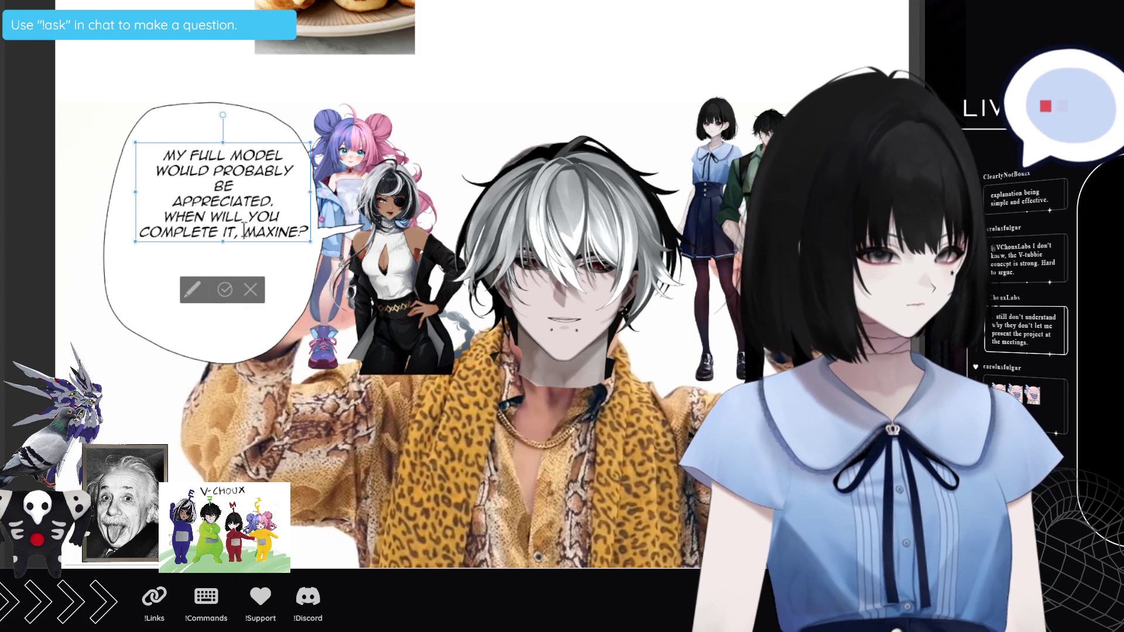
pyautogui.press('Return')
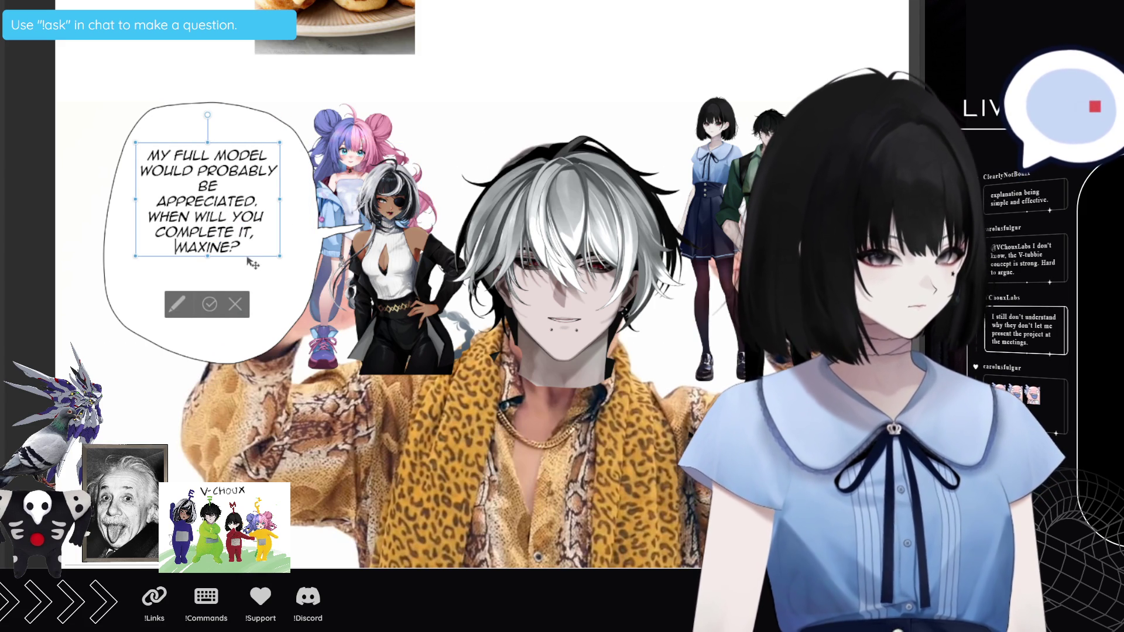
pyautogui.moveTo(263, 277); pyautogui.dragTo(261, 279)
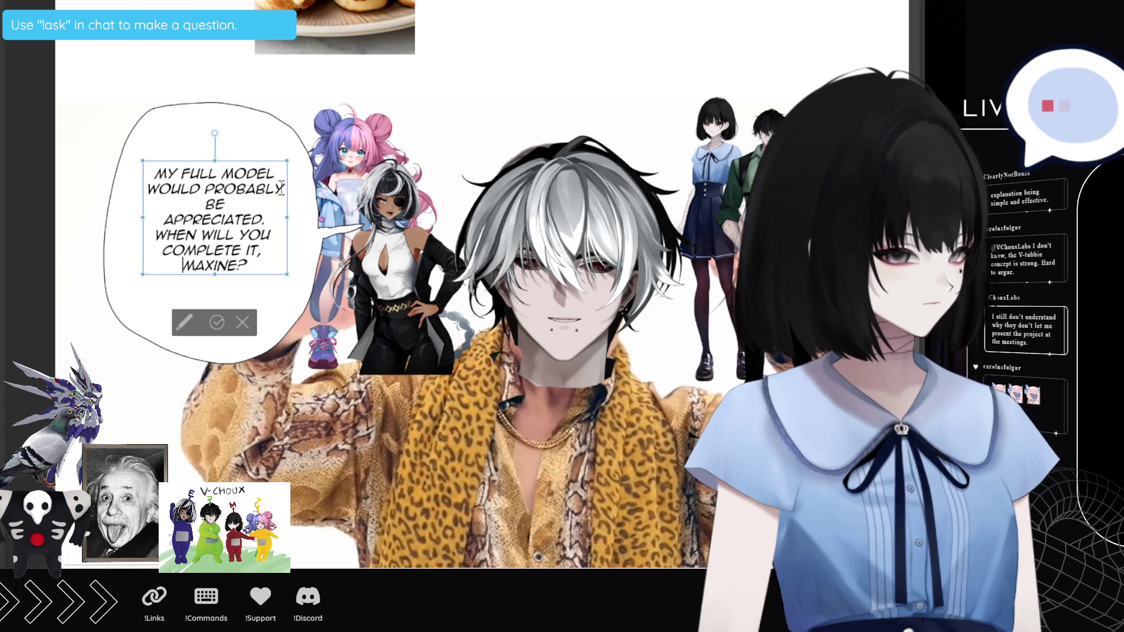
pyautogui.press('Escape')
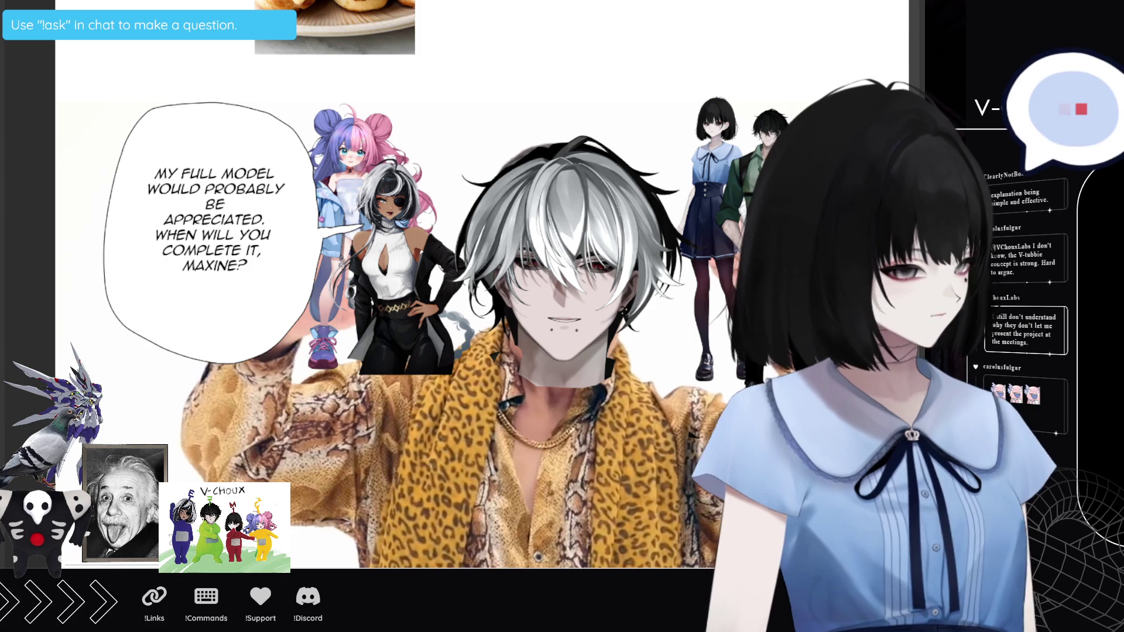
# Step: Select the left speech bubble and move it to a new position
pyautogui.moveTo(167, 64)
pyautogui.mouseDown()
pyautogui.moveTo(70, 175)
pyautogui.moveTo(363, 69)
pyautogui.mouseUp()
pyautogui.click(302, 460)
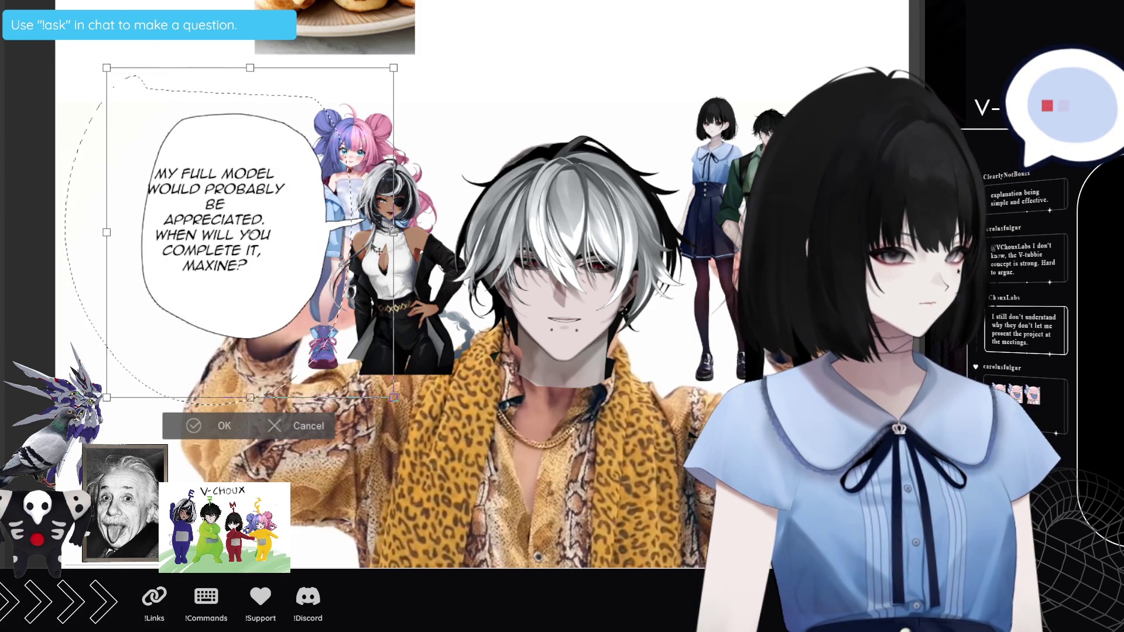
pyautogui.click(191, 426)
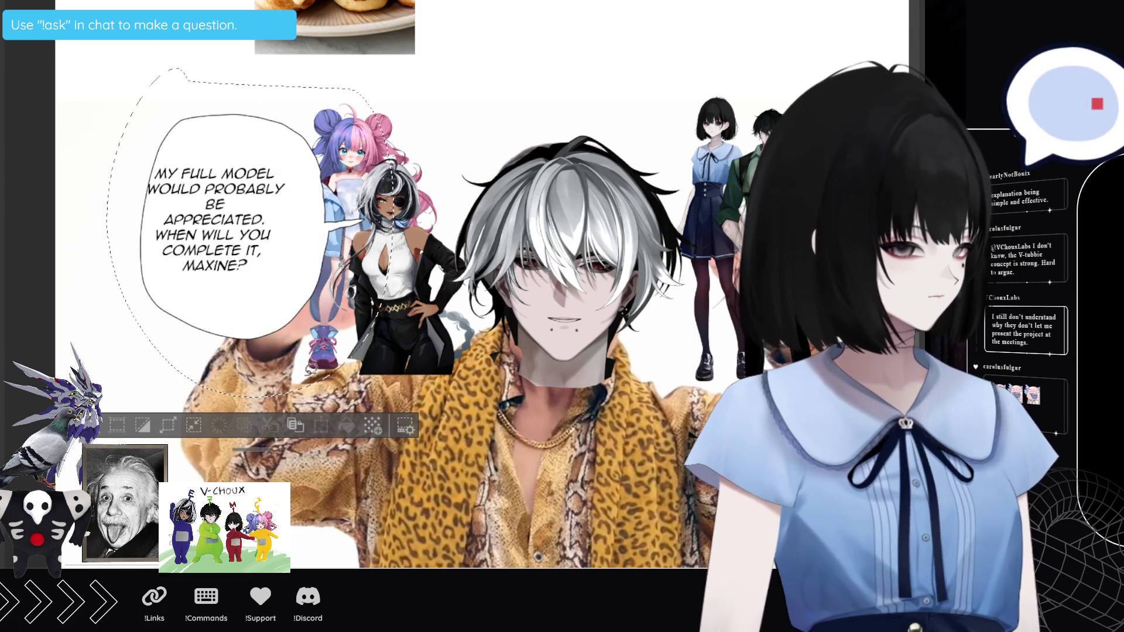
pyautogui.hotkey('ctrl', 'd')
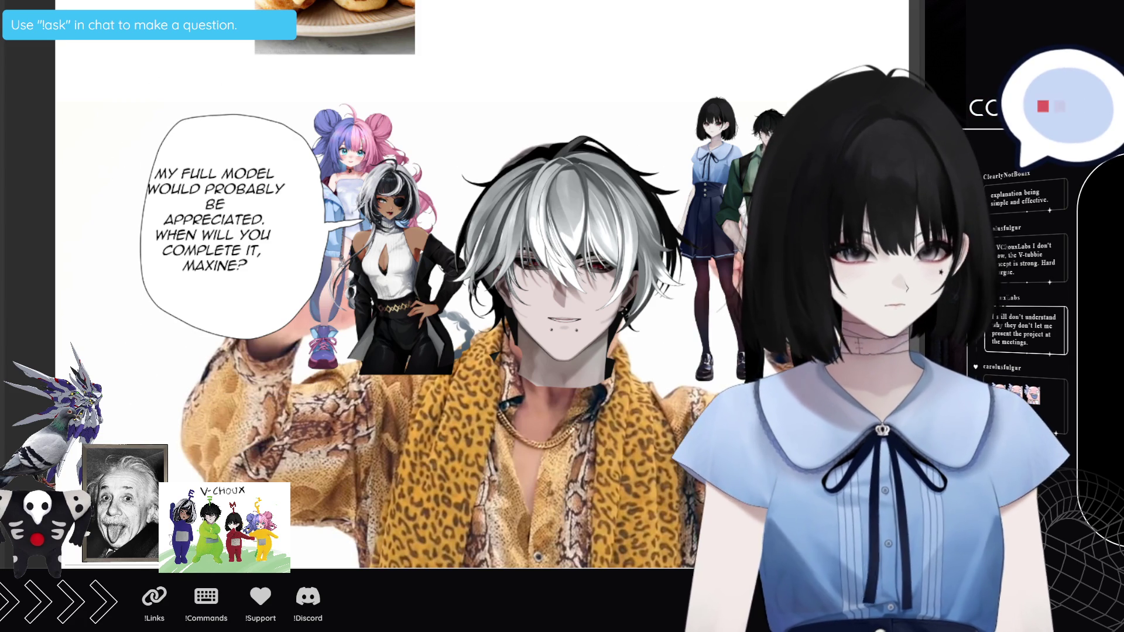
# Step: Shift the bubble's text right so it sits centred inside the bubble
pyautogui.hotkey('ctrl', 't')
pyautogui.moveTo(229, 223); pyautogui.dragTo(249, 221)
pyautogui.click(216, 305)
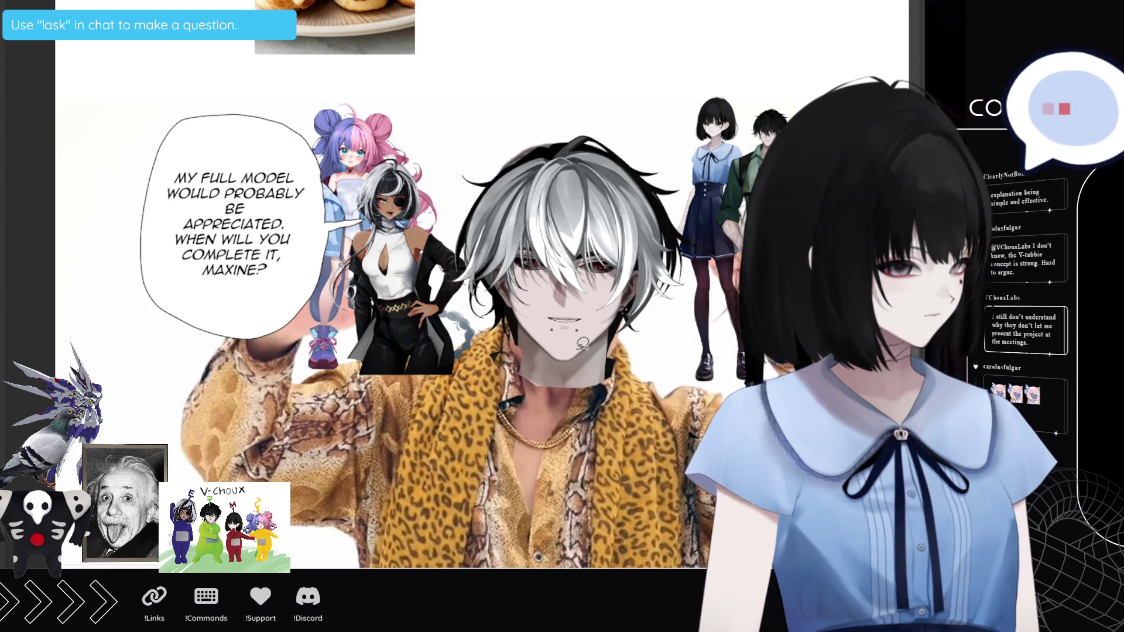
pyautogui.scroll(-2, 410, 293)
pyautogui.scroll(2, 410, 293)
pyautogui.scroll(1, 373, 333)
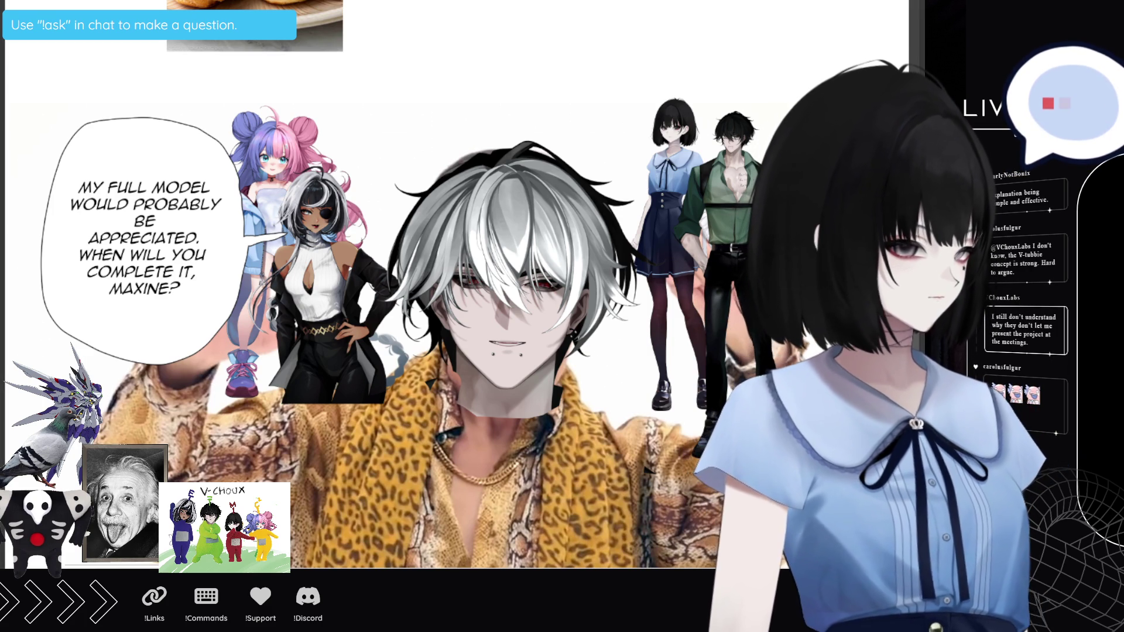
# Step: Draw a small top-right bubble and write a centred "YES." inside it
pyautogui.moveTo(605, 67)
pyautogui.mouseDown()
pyautogui.moveTo(581, 120)
pyautogui.moveTo(629, 153)
pyautogui.moveTo(641, 137)
pyautogui.moveTo(633, 79)
pyautogui.moveTo(609, 61)
pyautogui.moveTo(635, 71)
pyautogui.moveTo(638, 110)
pyautogui.mouseUp()
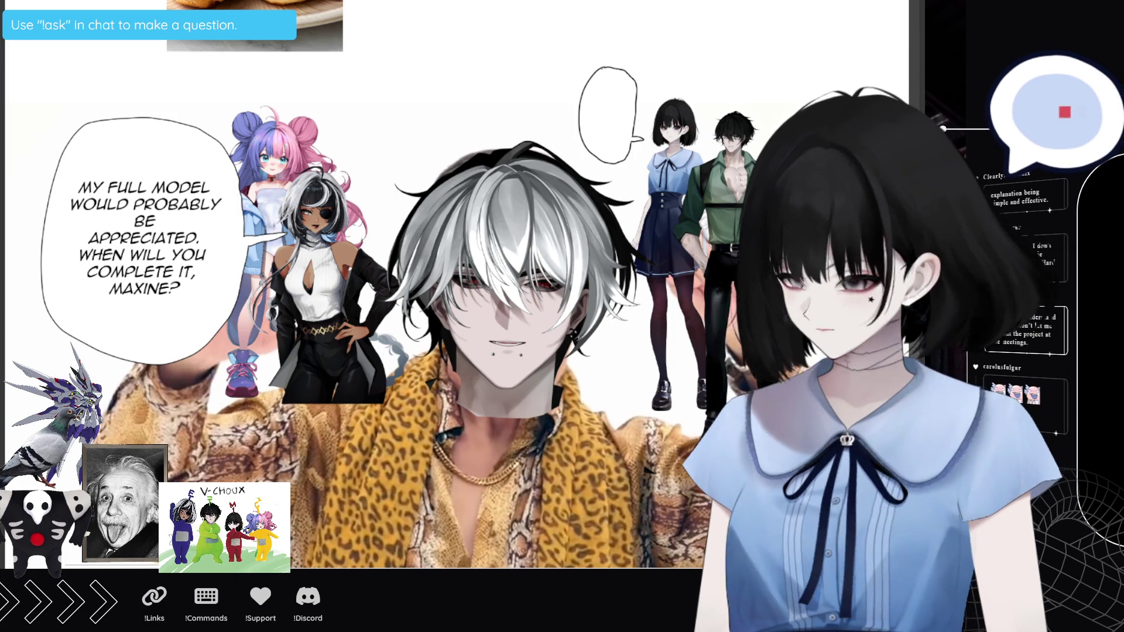
pyautogui.click(607, 74)
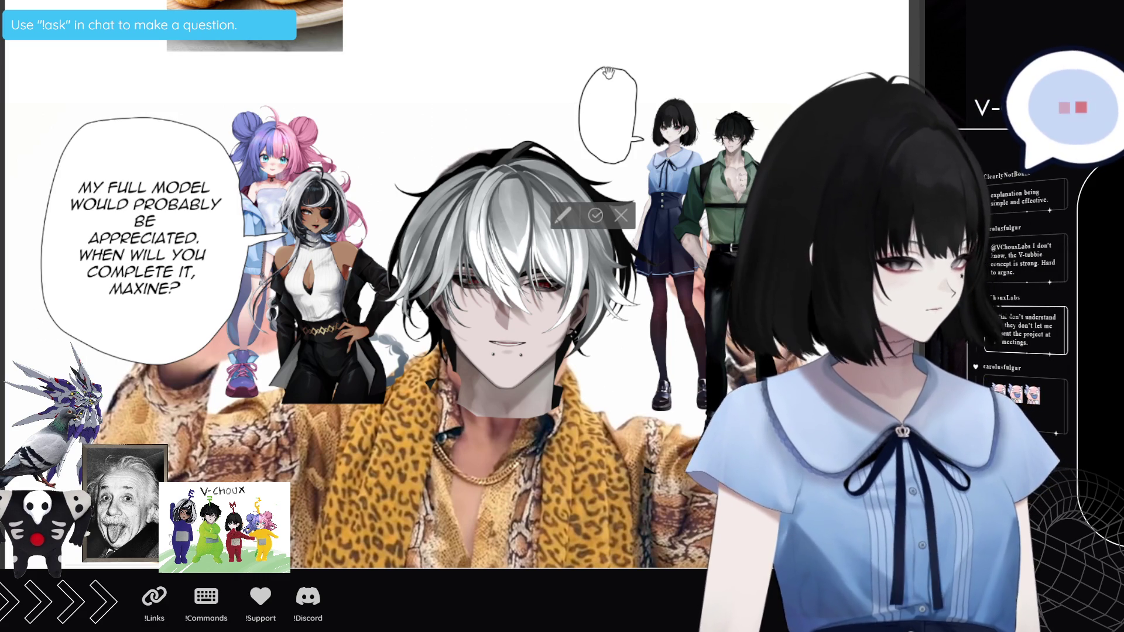
pyautogui.write('Hey')
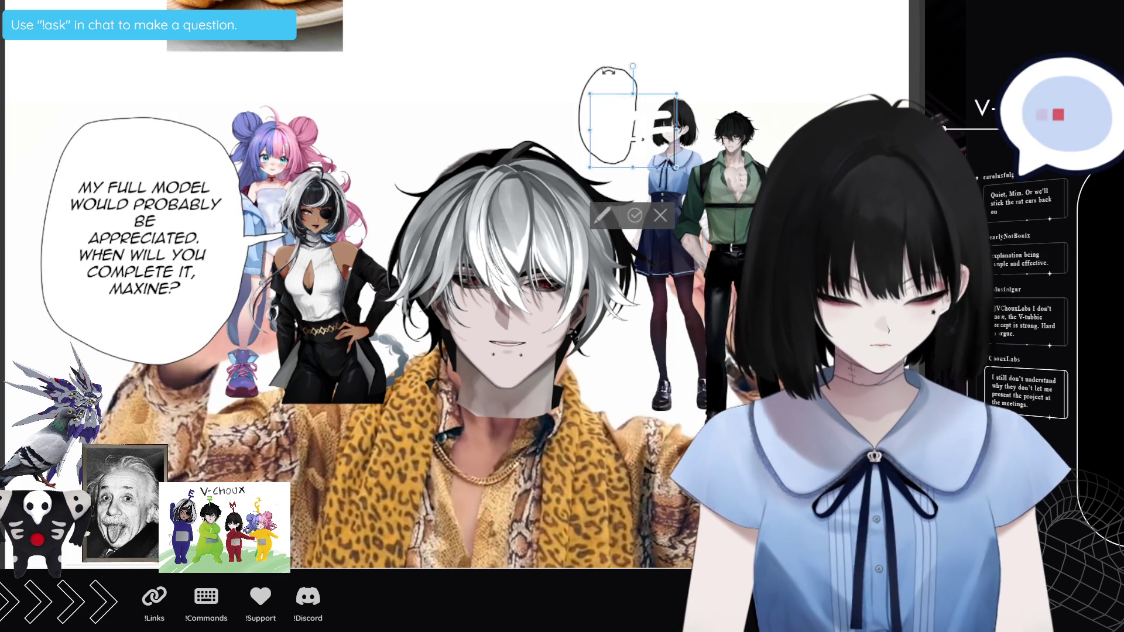
pyautogui.press('BackSpace')
pyautogui.press('BackSpace')
pyautogui.press('BackSpace')
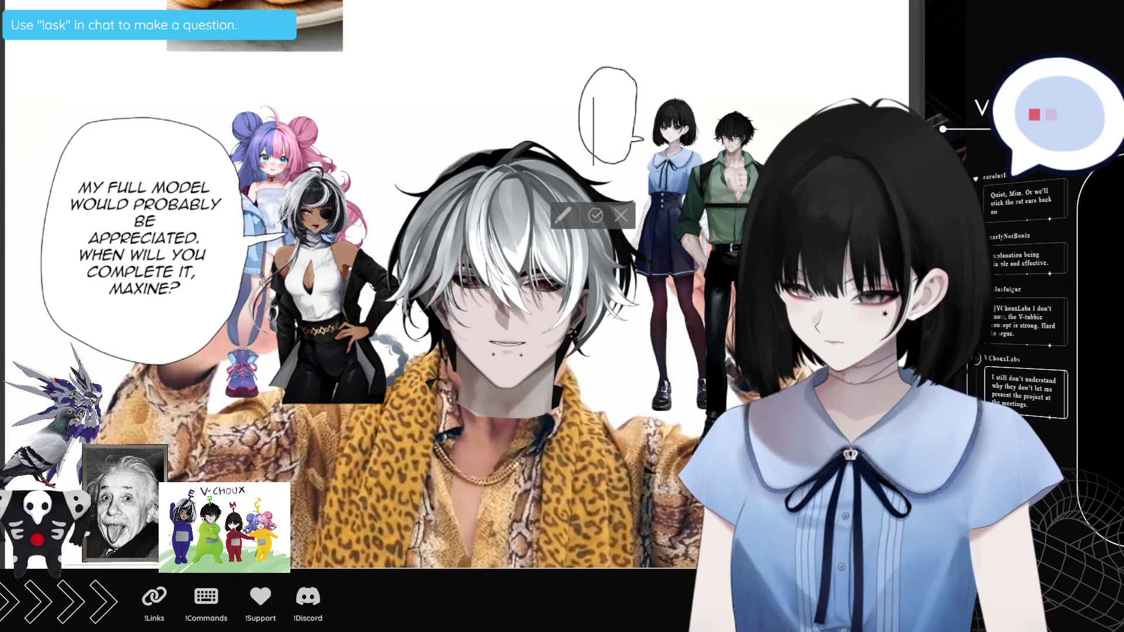
pyautogui.write('YES')
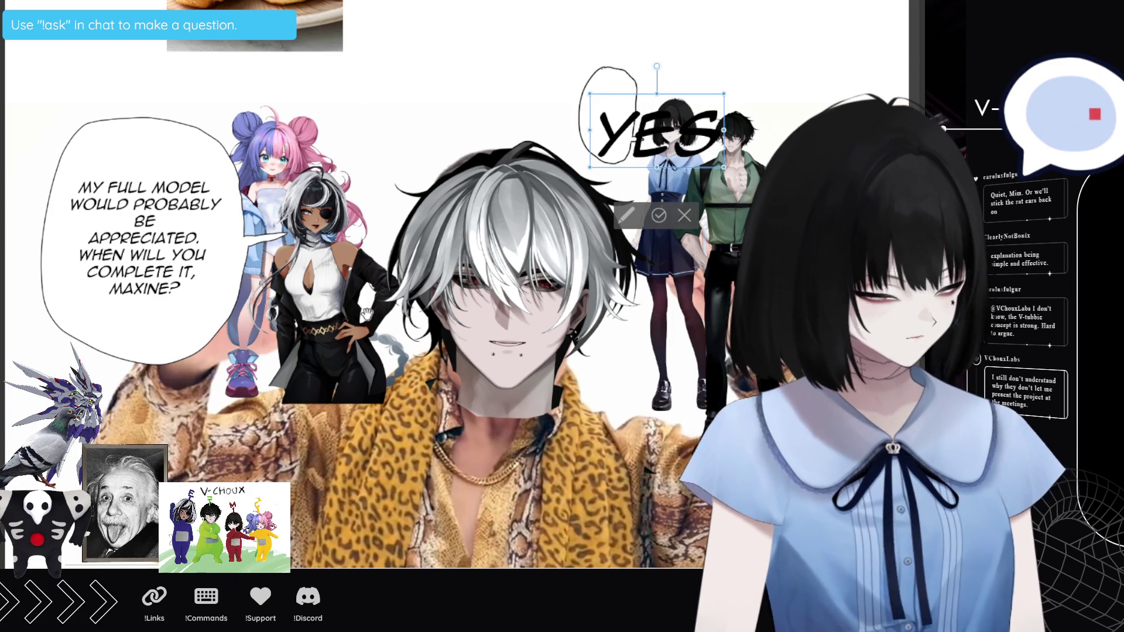
pyautogui.write(',')
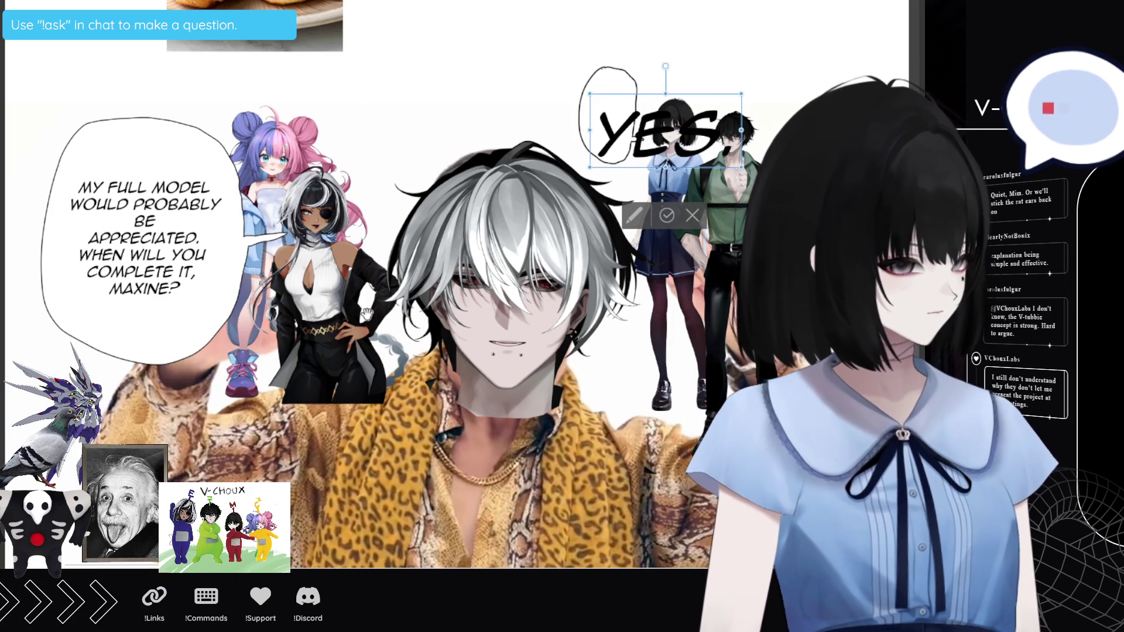
pyautogui.hotkey('ctrl', 'a')
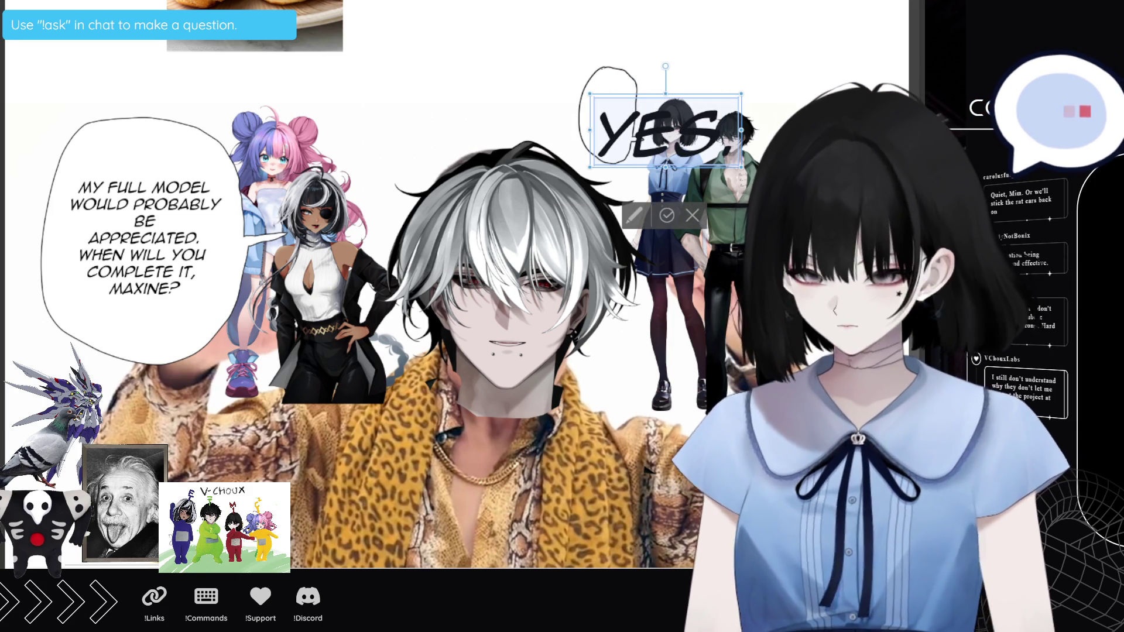
pyautogui.write('YES.')
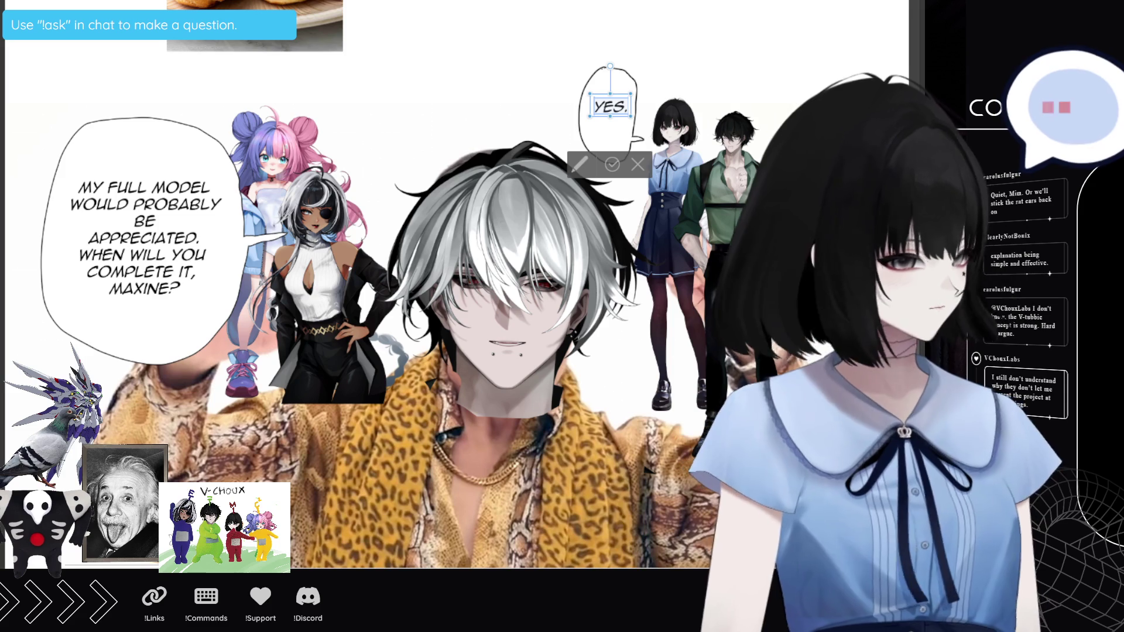
pyautogui.moveTo(625, 120); pyautogui.dragTo(622, 125)
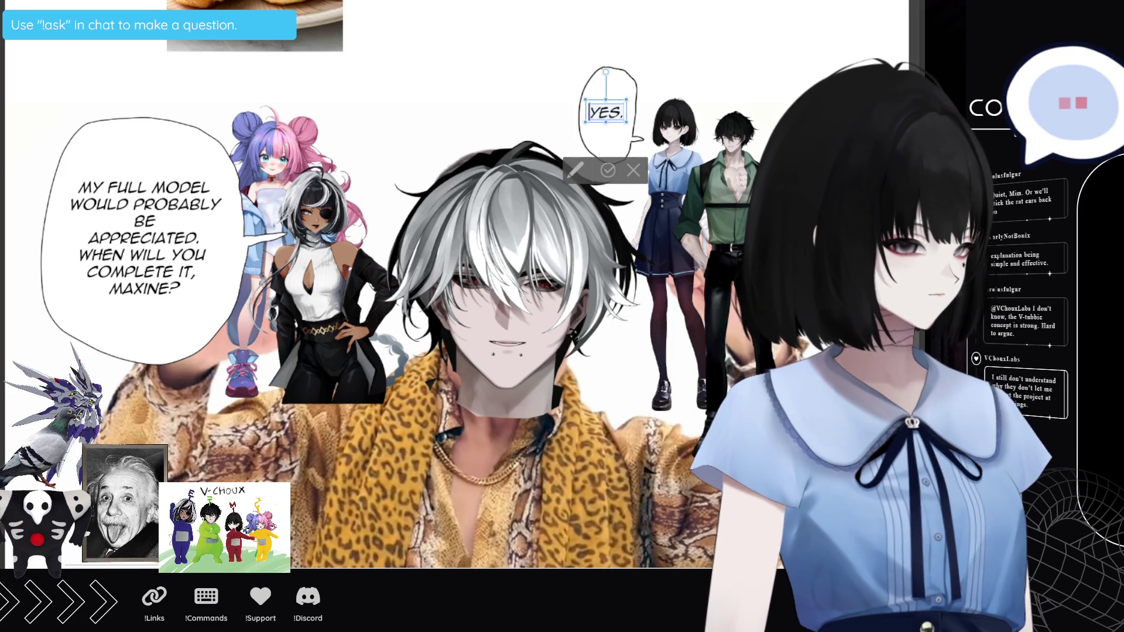
pyautogui.click(608, 170)
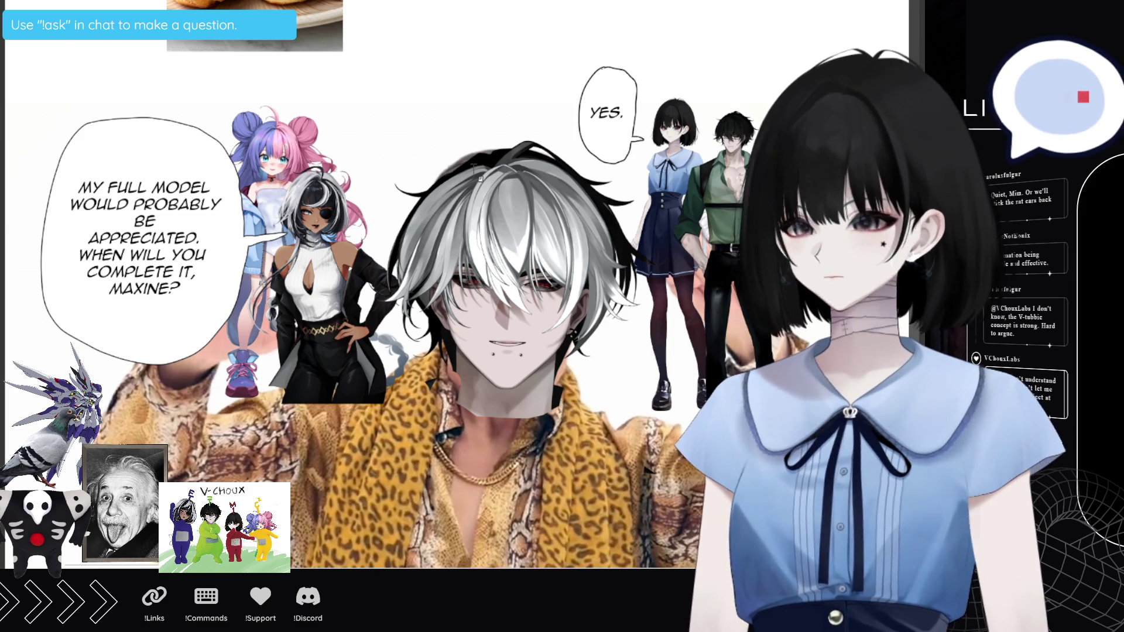
pyautogui.scroll(-2, 468, 219)
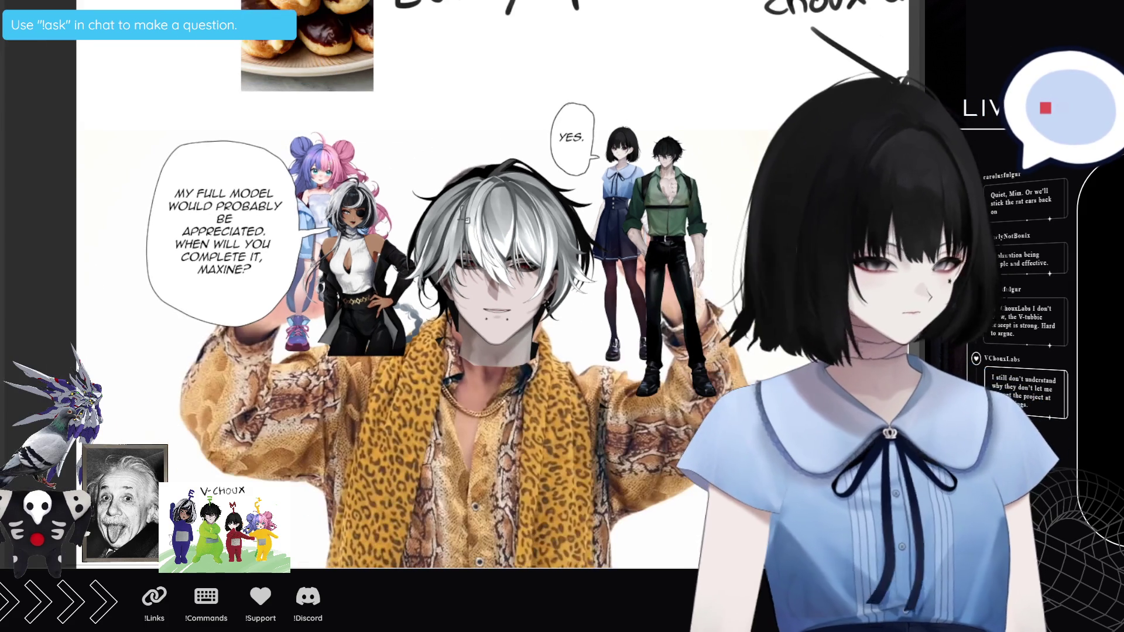
# Step: Zoom in on the area above the grey-haired figure
pyautogui.scroll(1, 437, 238)
pyautogui.scroll(2, 438, 238)
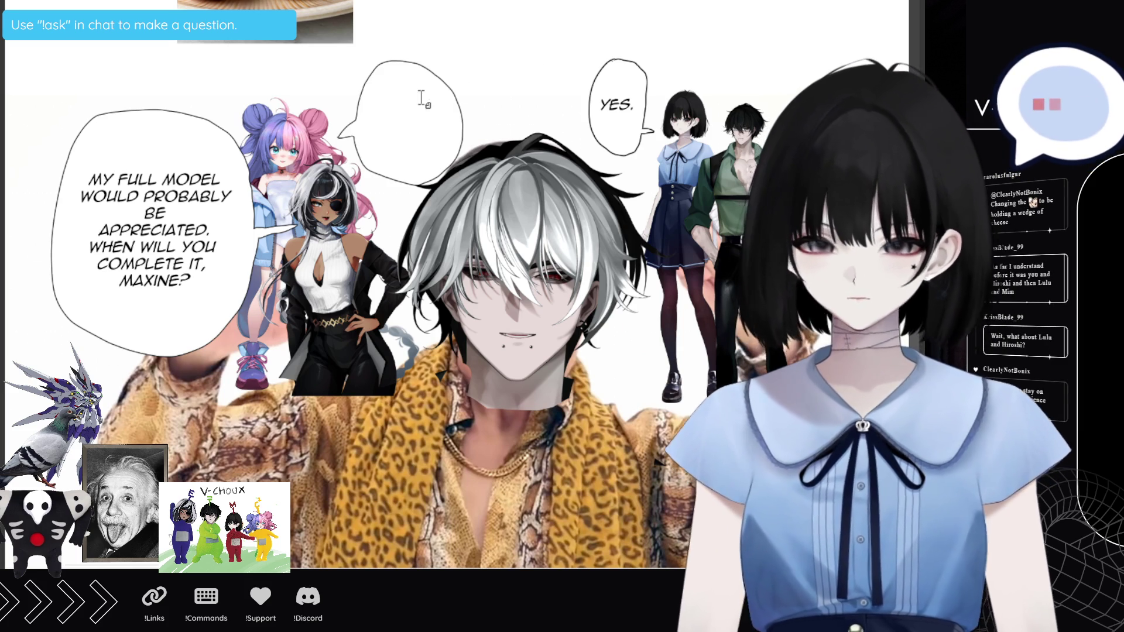
# Step: Type "DID YOU KNOW / THAT?" in the empty bubble, correcting the typos
pyautogui.click(374, 103)
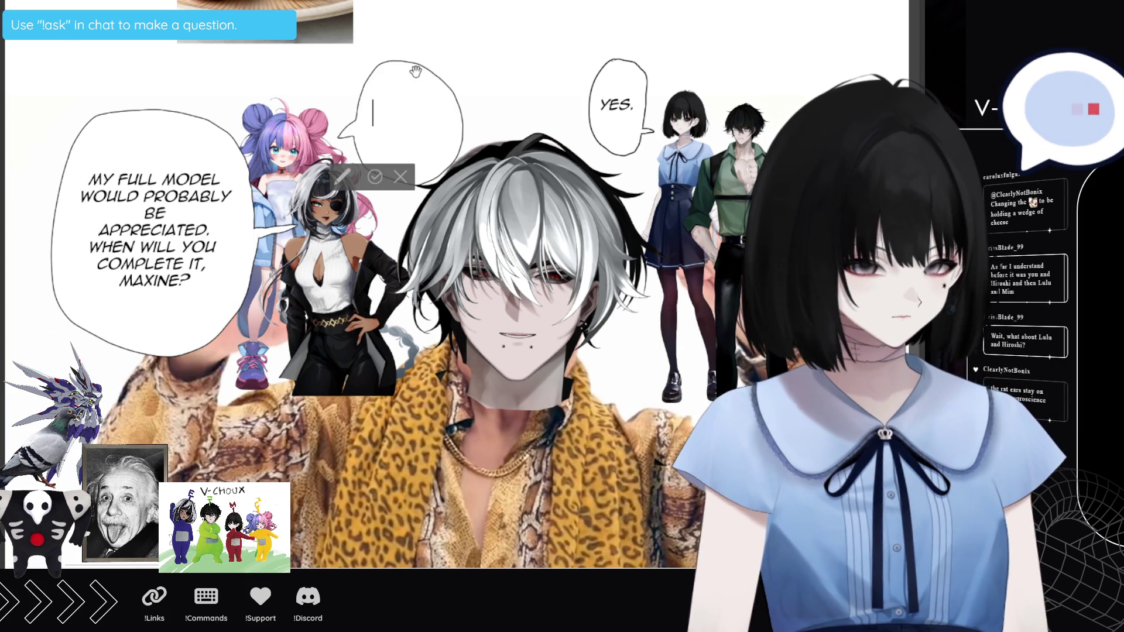
pyautogui.write('DID YOU')
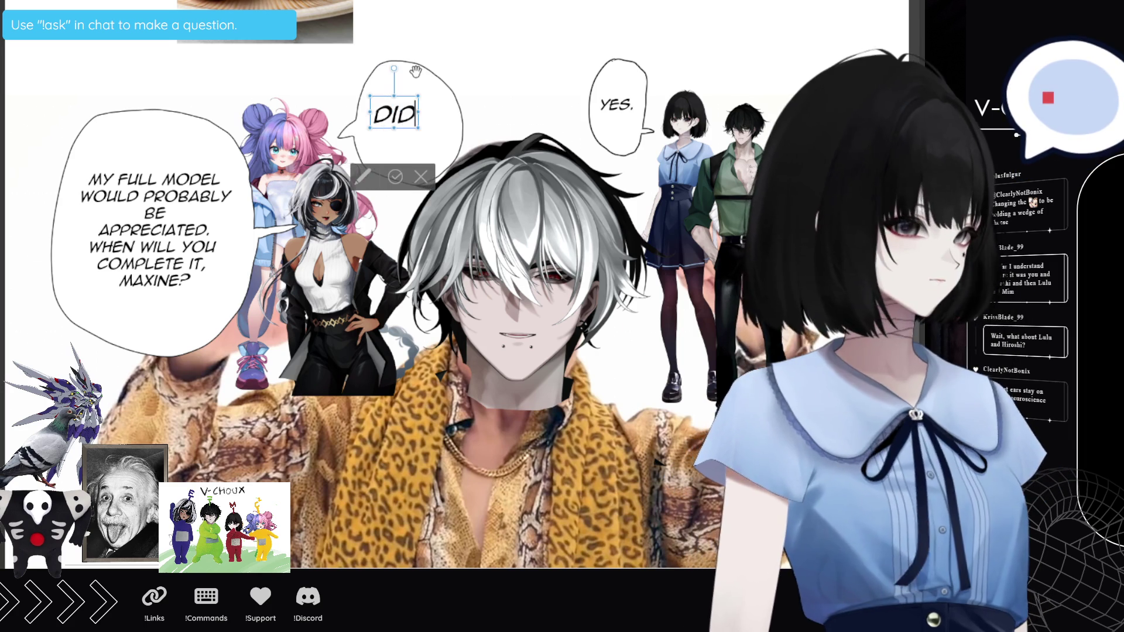
pyautogui.write(' KNO')
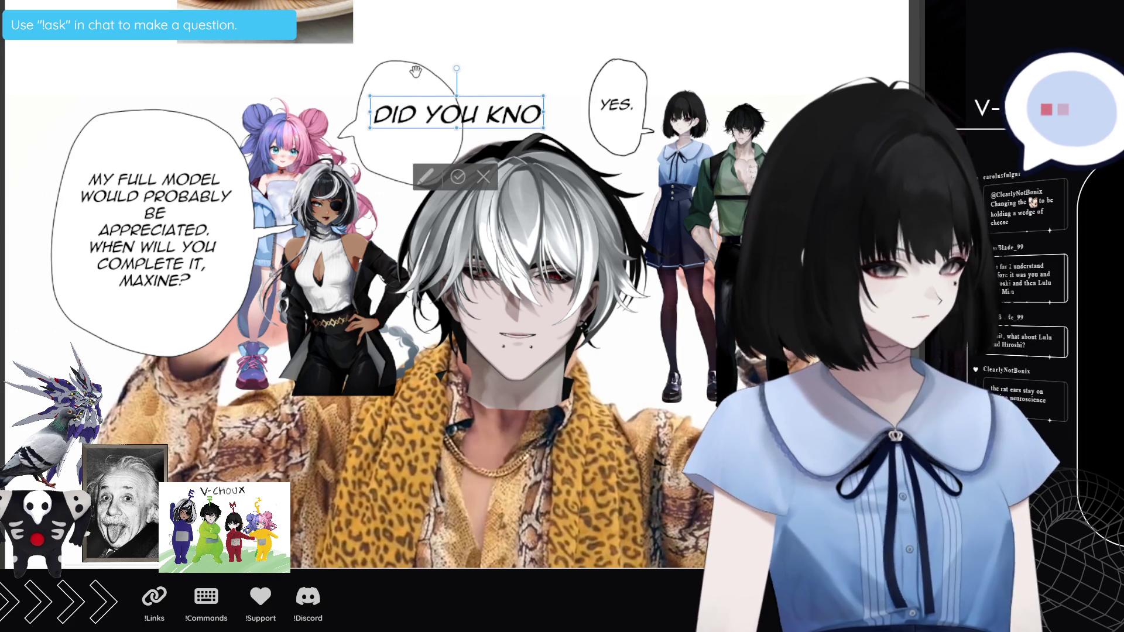
pyautogui.write('W')
pyautogui.press('Return')
pyautogui.write('TA')
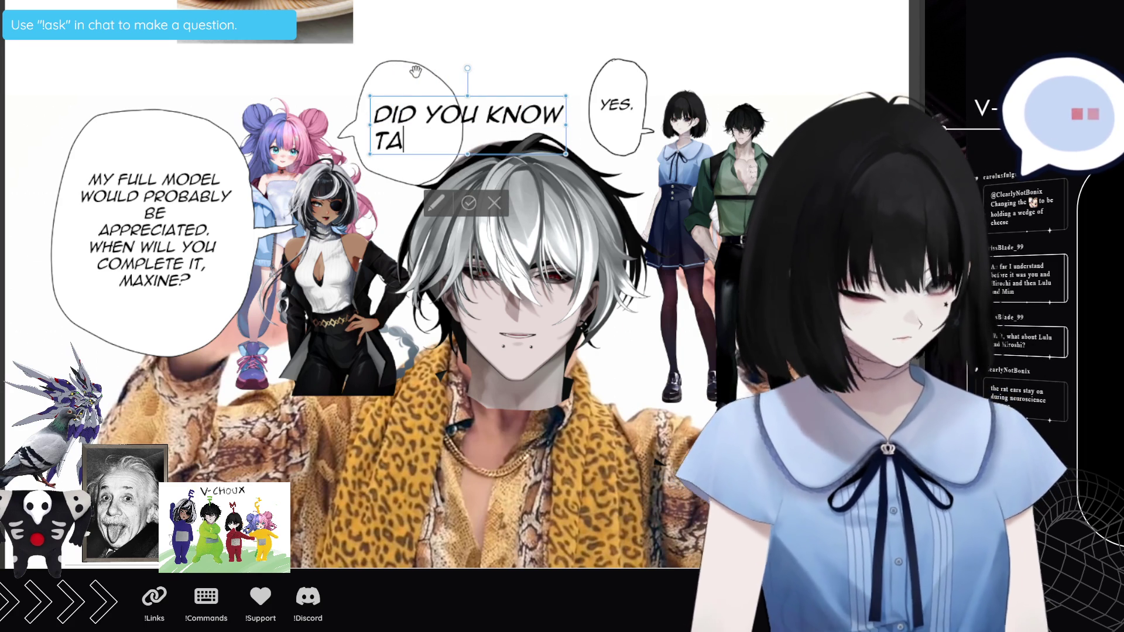
pyautogui.press('BackSpace')
pyautogui.write('HGAT')
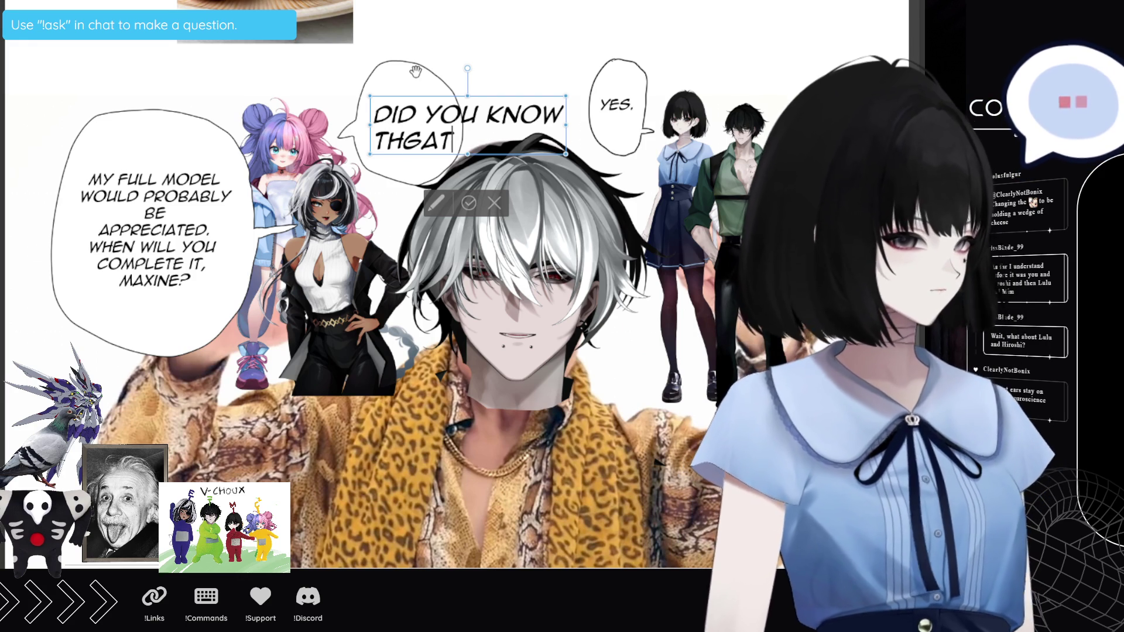
pyautogui.press('BackSpace')
pyautogui.press('BackSpace')
pyautogui.press('BackSpace')
pyautogui.write('A')
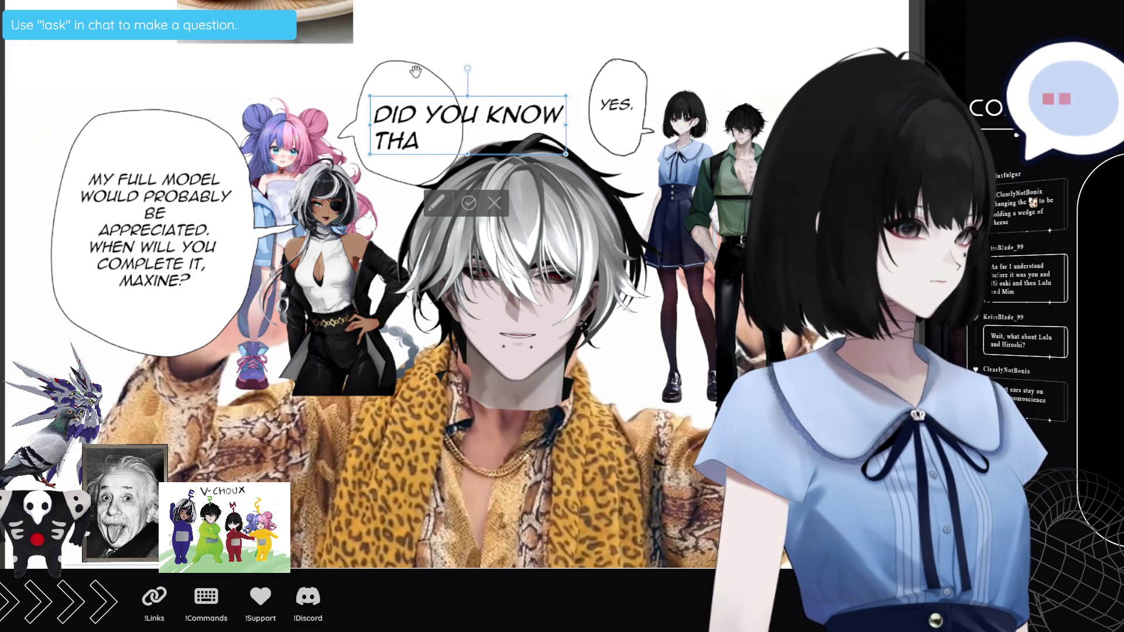
pyautogui.write('T?')
# Step: Centre the question, adjust its font size, and put "DID" on its own line
pyautogui.hotkey('ctrl', 'a')
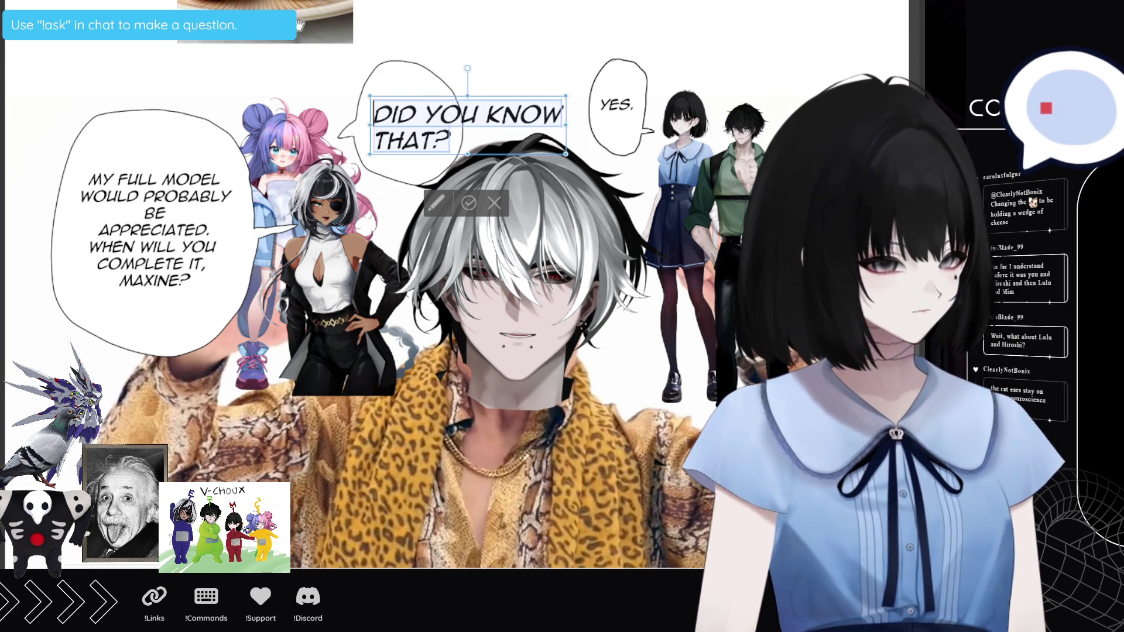
pyautogui.hotkey('ctrl', 'shift', 'c')
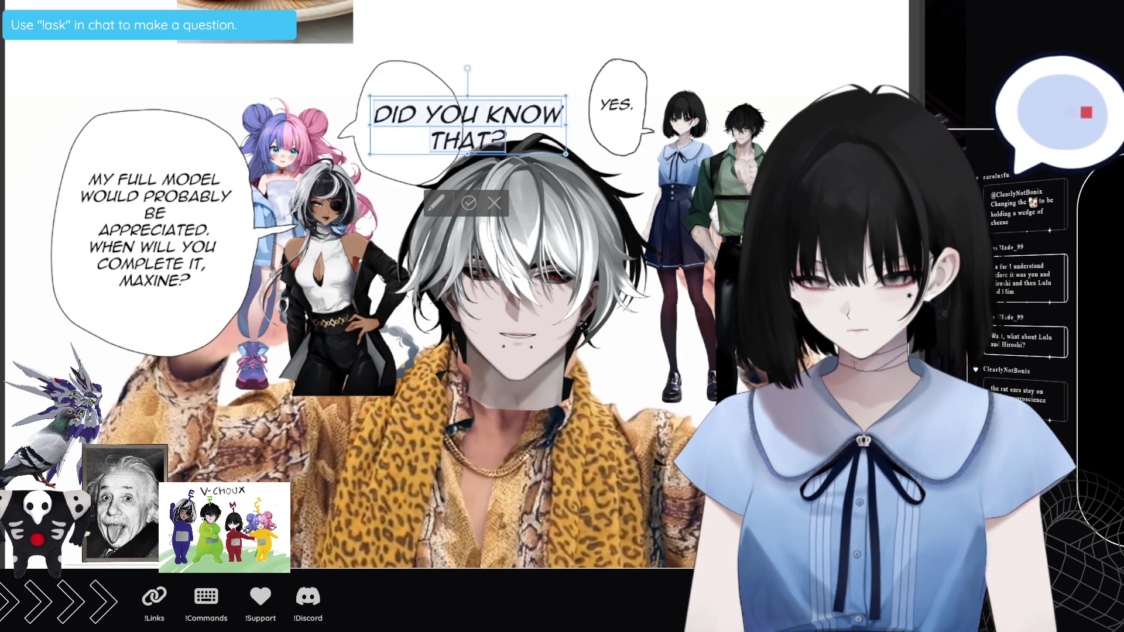
pyautogui.hotkey('ctrl', 'shift', ',')
pyautogui.hotkey('ctrl', 'shift', ',')
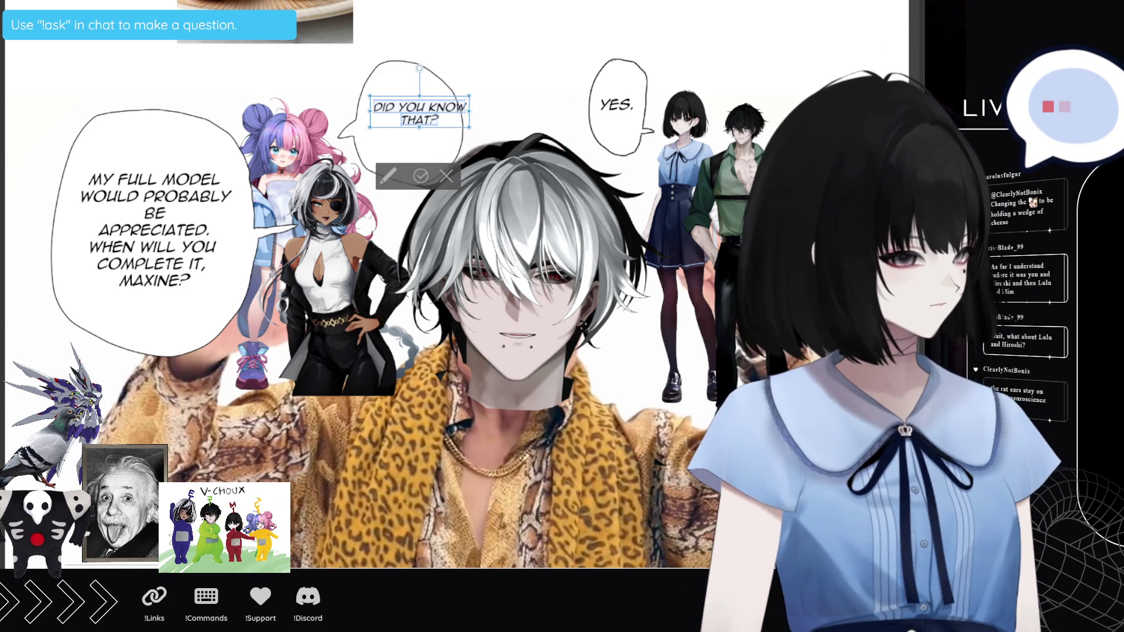
pyautogui.click(399, 108)
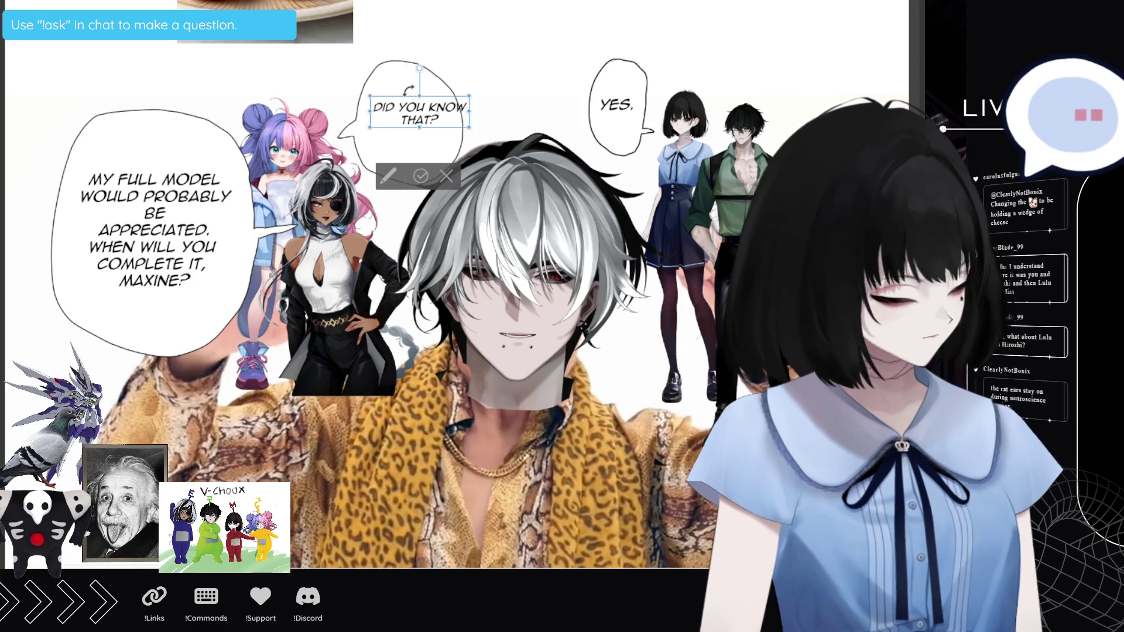
pyautogui.press('Return')
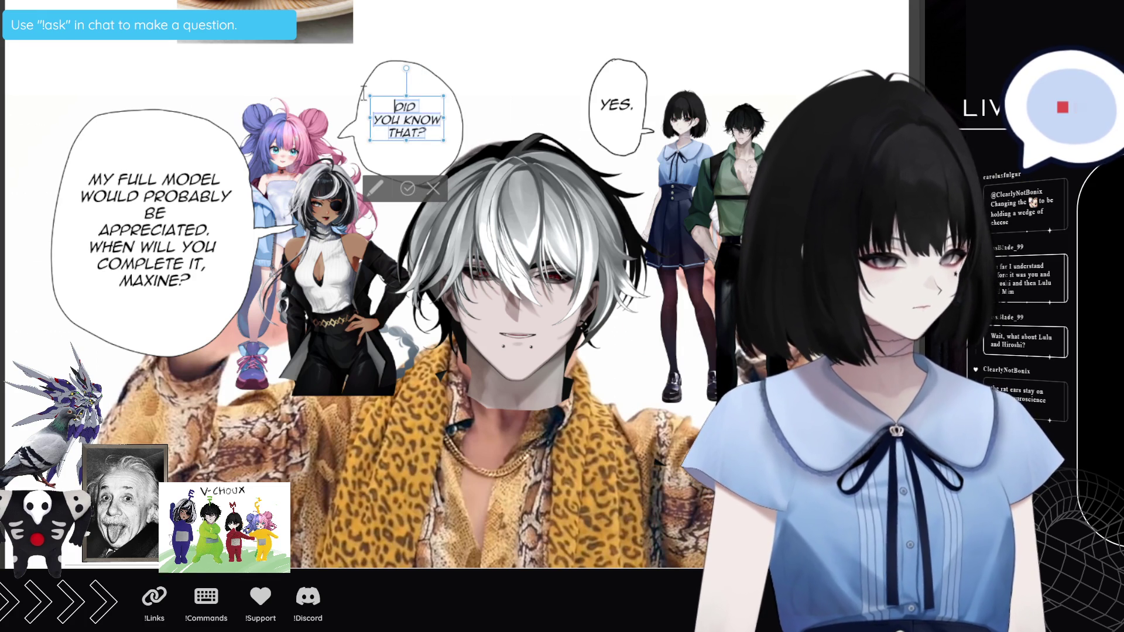
pyautogui.hotkey('ctrl', 'shift', '.')
pyautogui.hotkey('ctrl', 'shift', '.')
pyautogui.hotkey('ctrl', 'shift', '.')
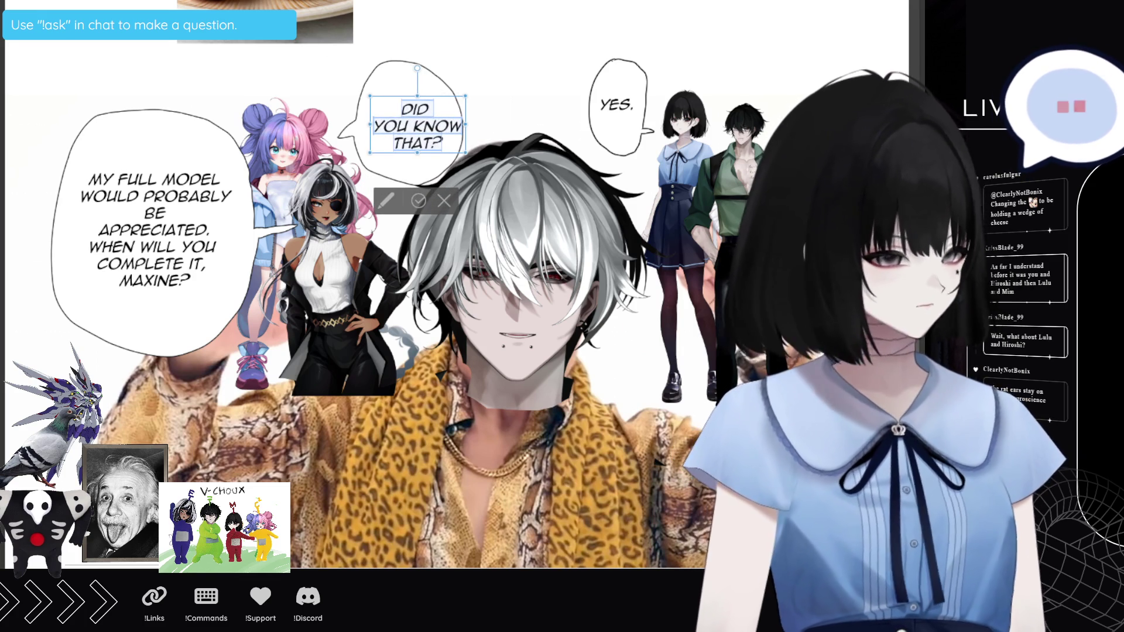
pyautogui.hotkey('ctrl', 'shift', ',')
pyautogui.click(444, 141)
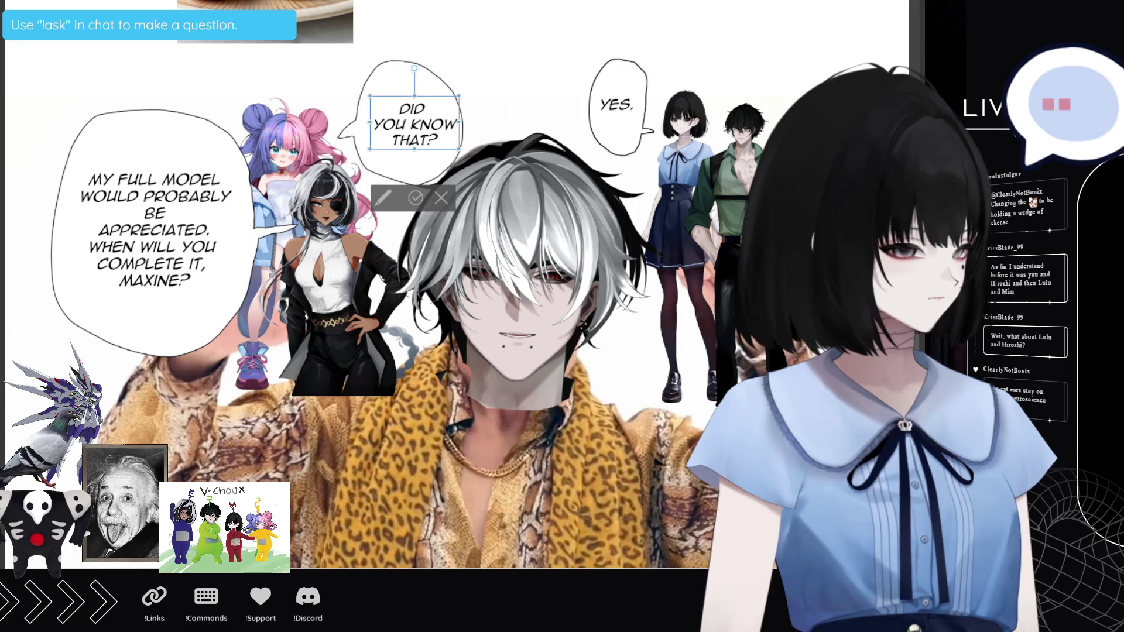
pyautogui.click(415, 198)
# Step: Duplicate the "YES." bubble and move the copy right, above the boy
pyautogui.click(618, 104)
pyautogui.press('Delete')
pyautogui.hotkey('ctrl', 'z')
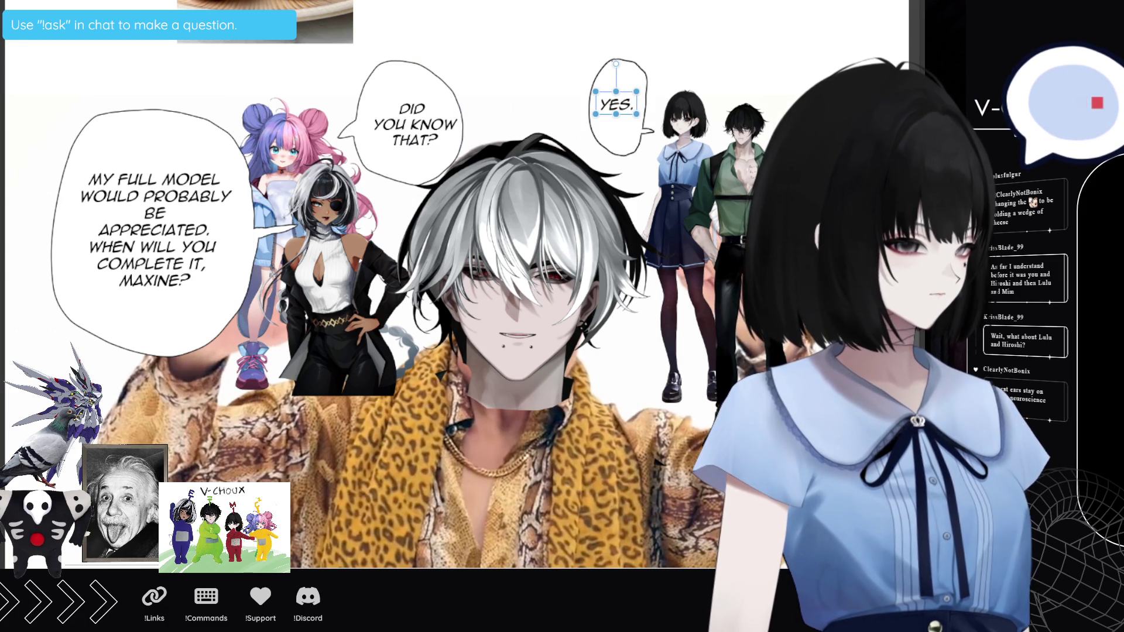
pyautogui.press('Escape')
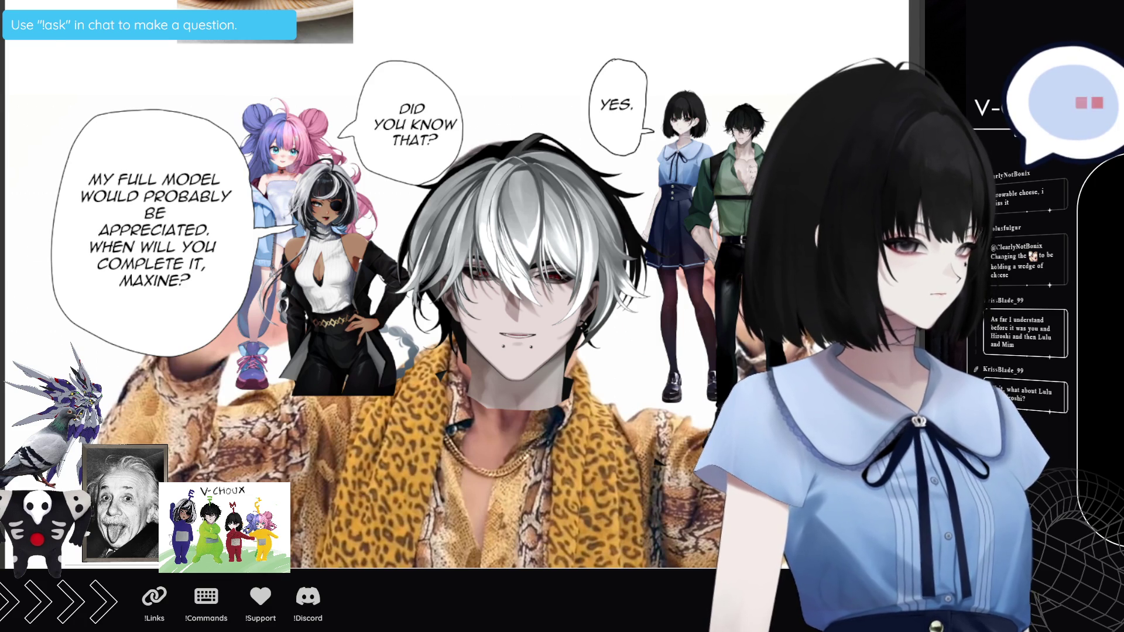
pyautogui.hotkey('ctrl', 't')
pyautogui.moveTo(626, 115)
pyautogui.mouseDown()
pyautogui.moveTo(687, 151)
pyautogui.moveTo(806, 107)
pyautogui.moveTo(723, 193)
pyautogui.moveTo(724, 96)
pyautogui.mouseUp()
# Step: Lower the blue-dress girl and place both 'YES.' bubbles beside the girl's and boy's heads
pyautogui.press('Return')
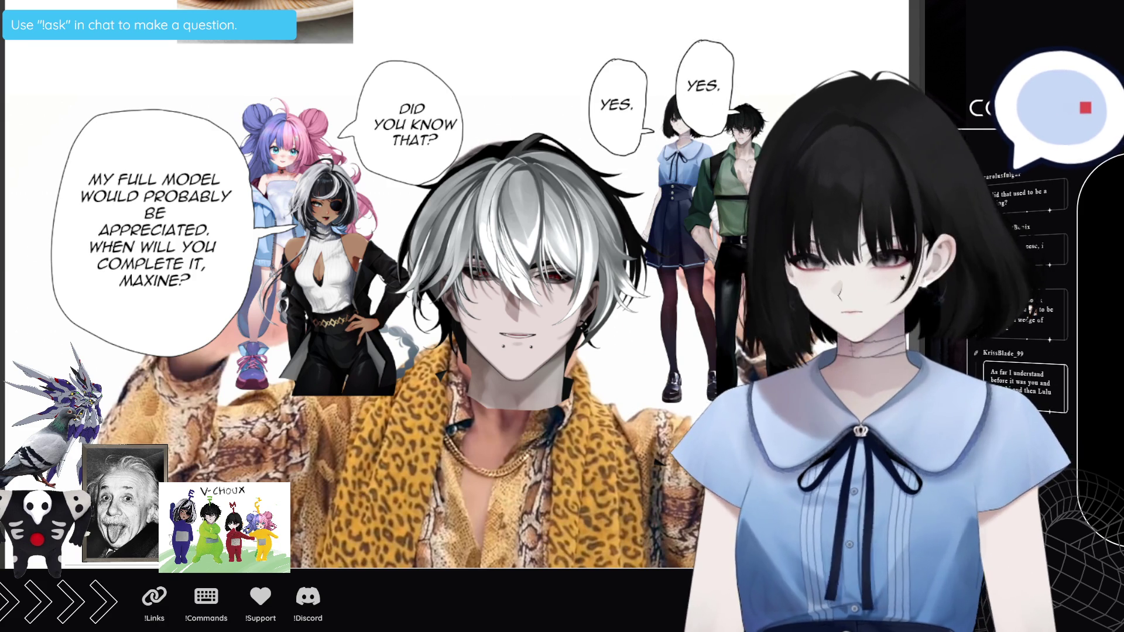
pyautogui.moveTo(683, 259); pyautogui.dragTo(677, 294)
pyautogui.moveTo(637, 111); pyautogui.dragTo(641, 146)
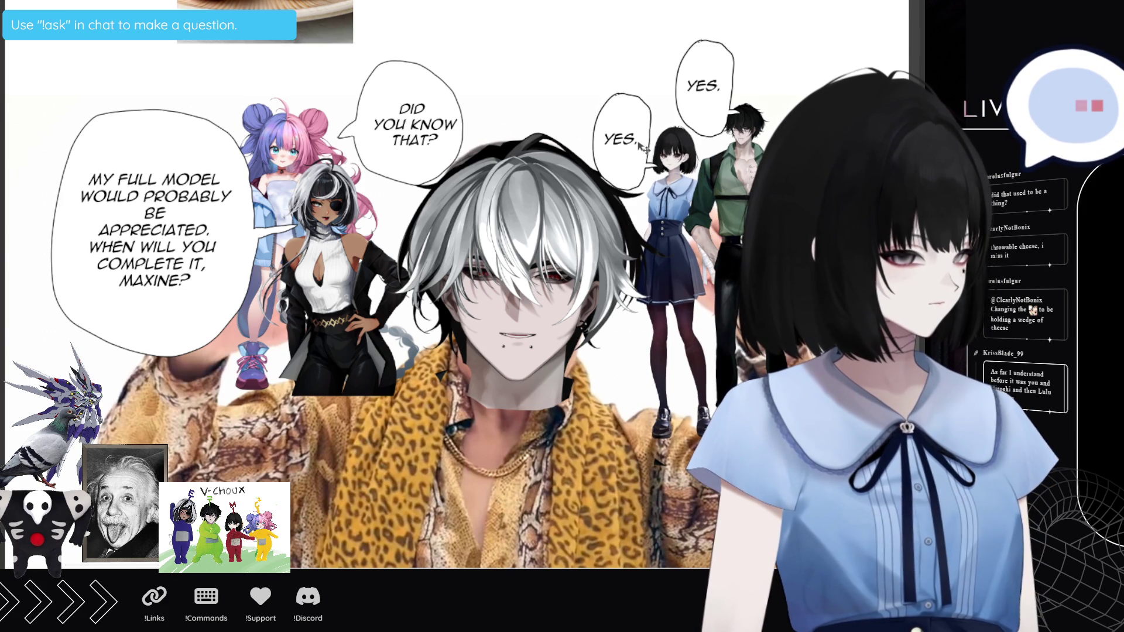
pyautogui.moveTo(721, 97); pyautogui.dragTo(720, 98)
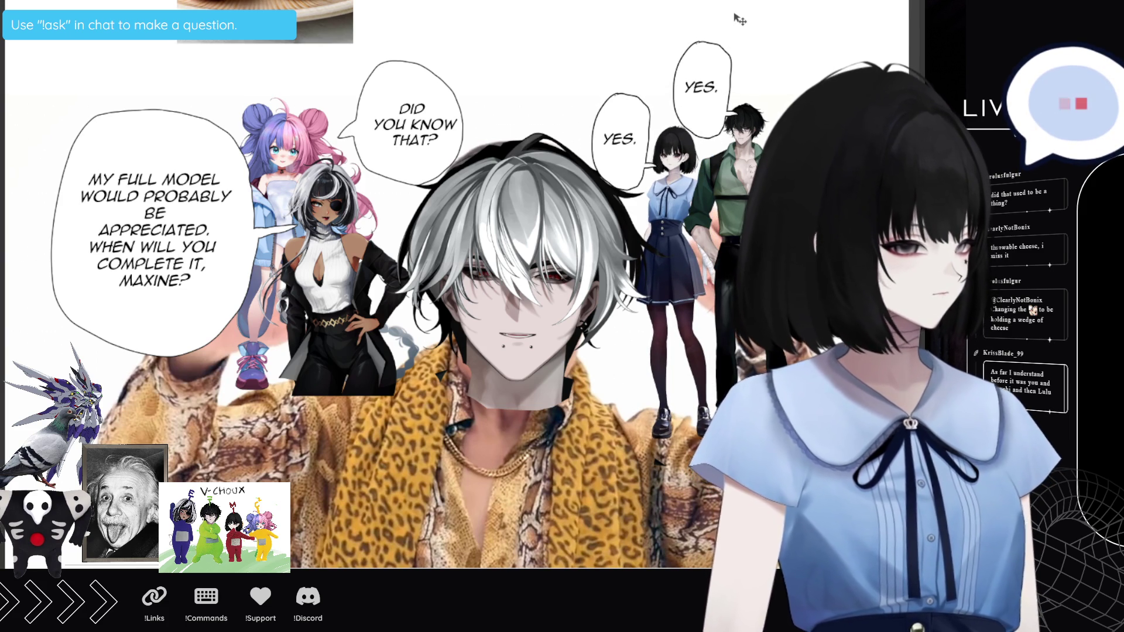
pyautogui.scroll(-1, 295, 439)
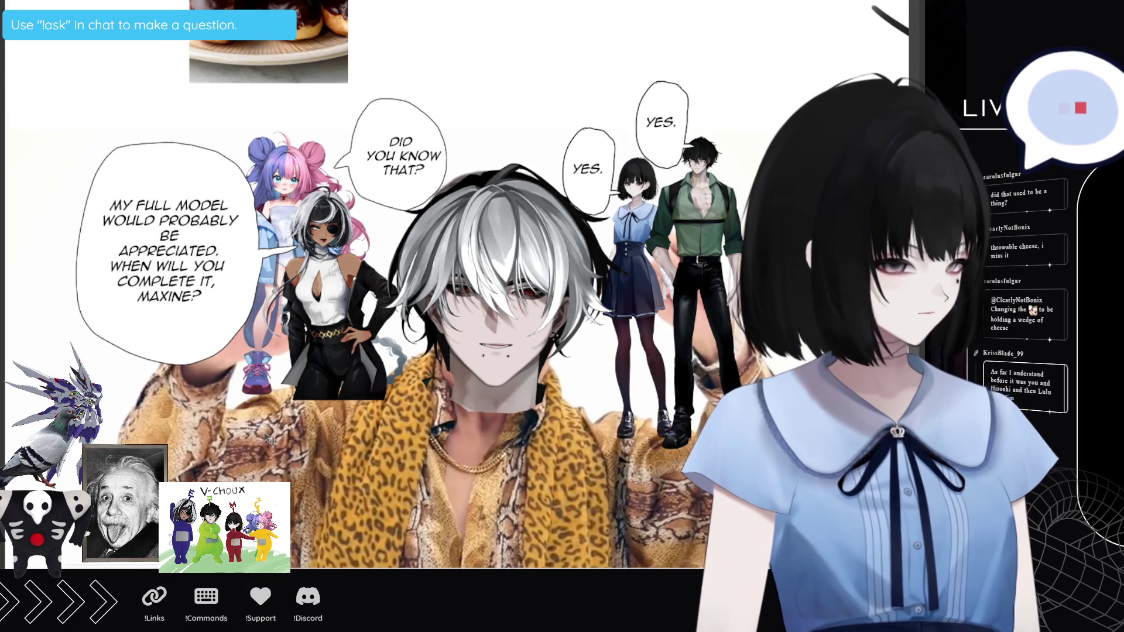
pyautogui.scroll(-3, 269, 440)
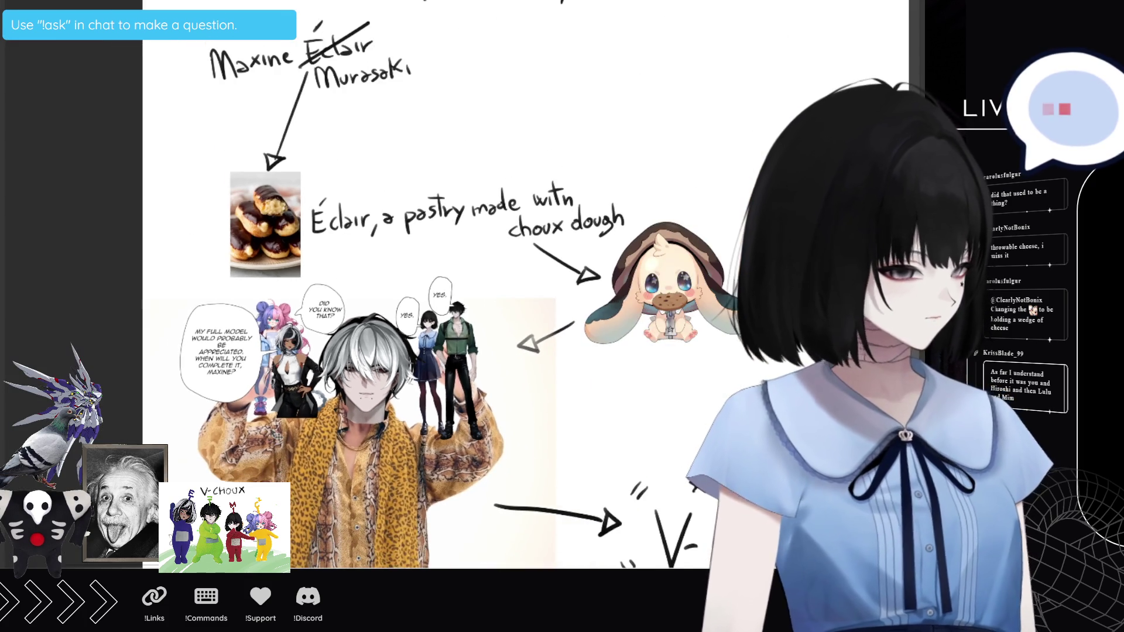
pyautogui.scroll(1, 273, 435)
pyautogui.scroll(2, 434, 536)
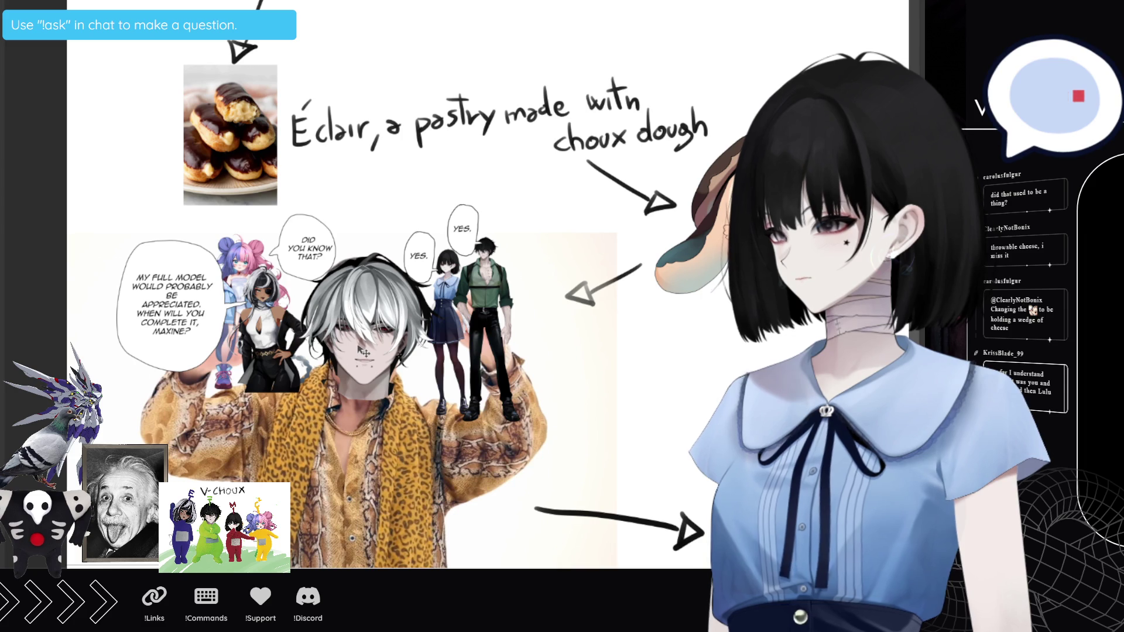
pyautogui.scroll(-1, 363, 350)
pyautogui.scroll(-2, 360, 347)
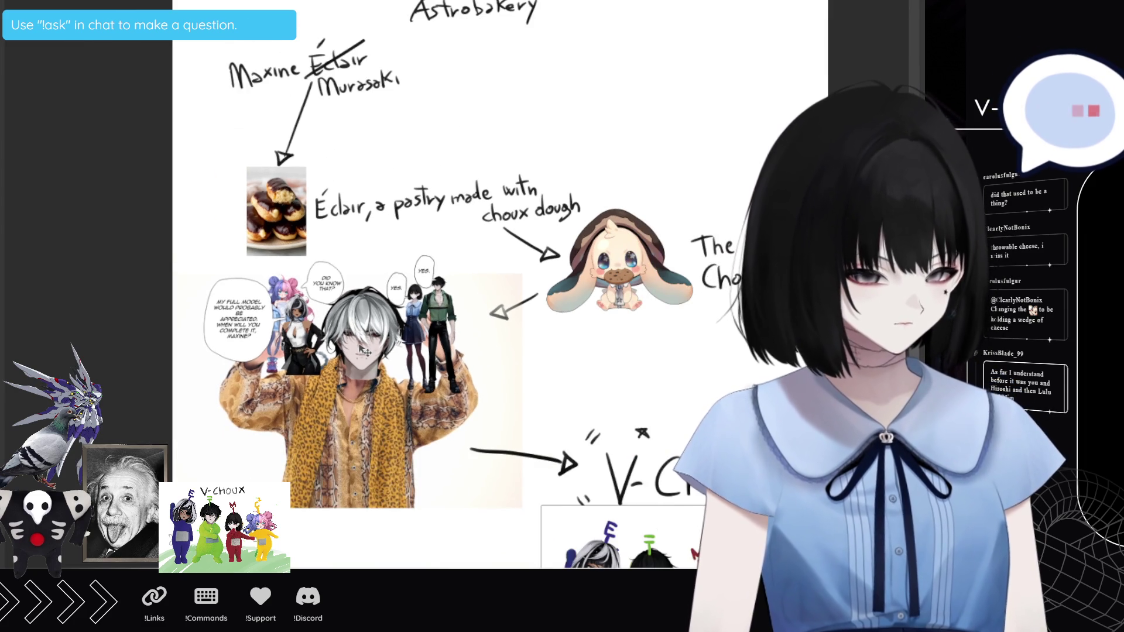
pyautogui.scroll(-1, 363, 350)
pyautogui.scroll(1, 661, 431)
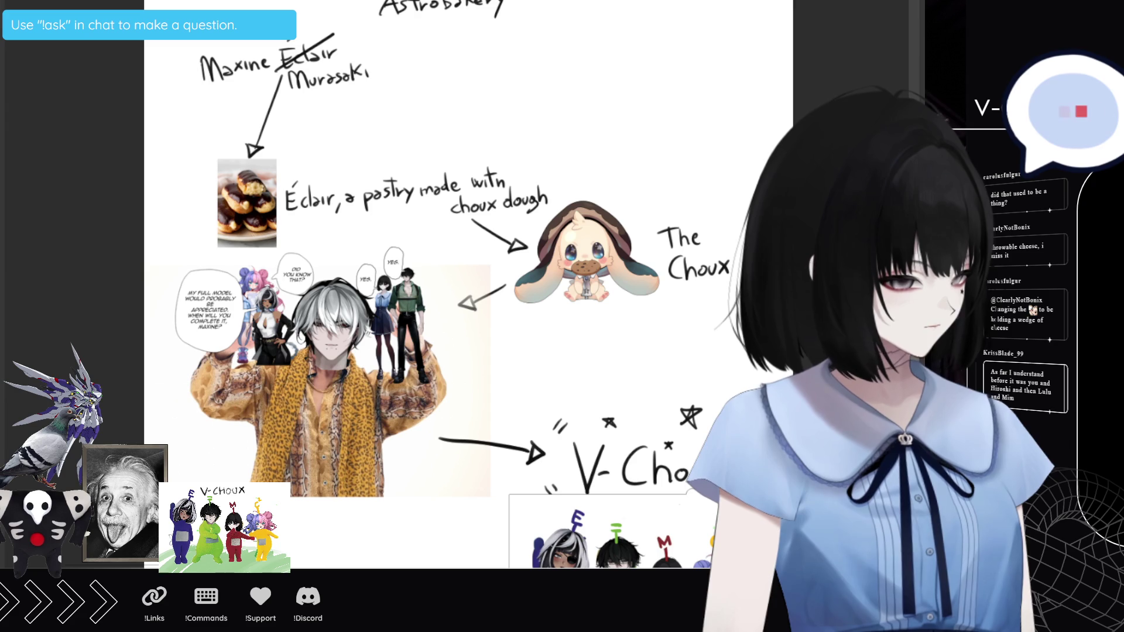
pyautogui.scroll(-3, 513, 426)
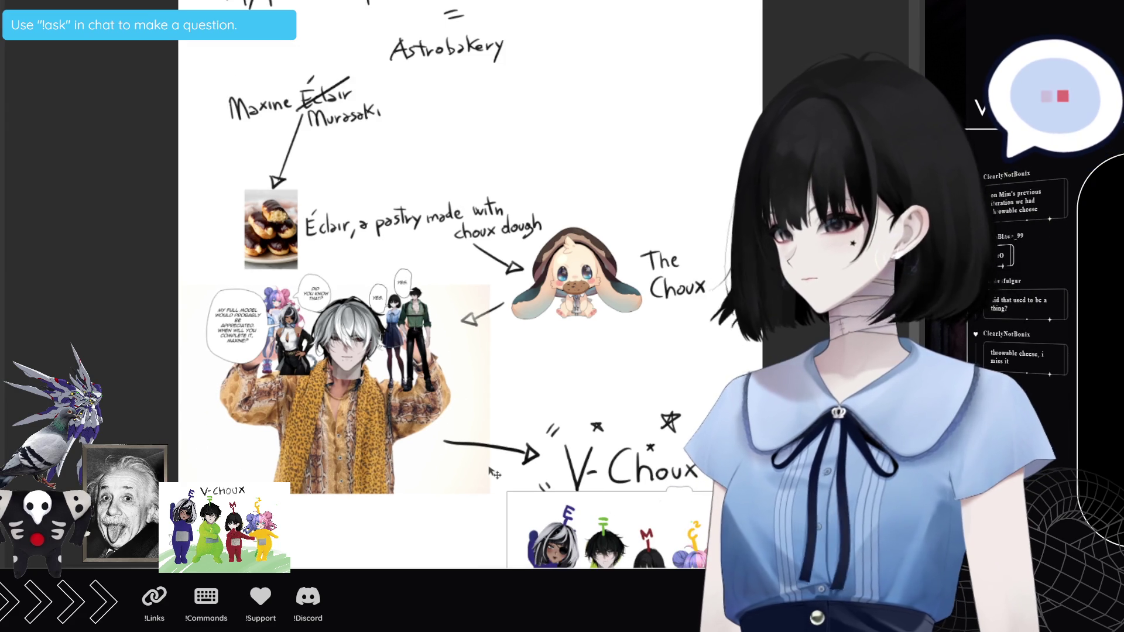
pyautogui.scroll(1, 514, 426)
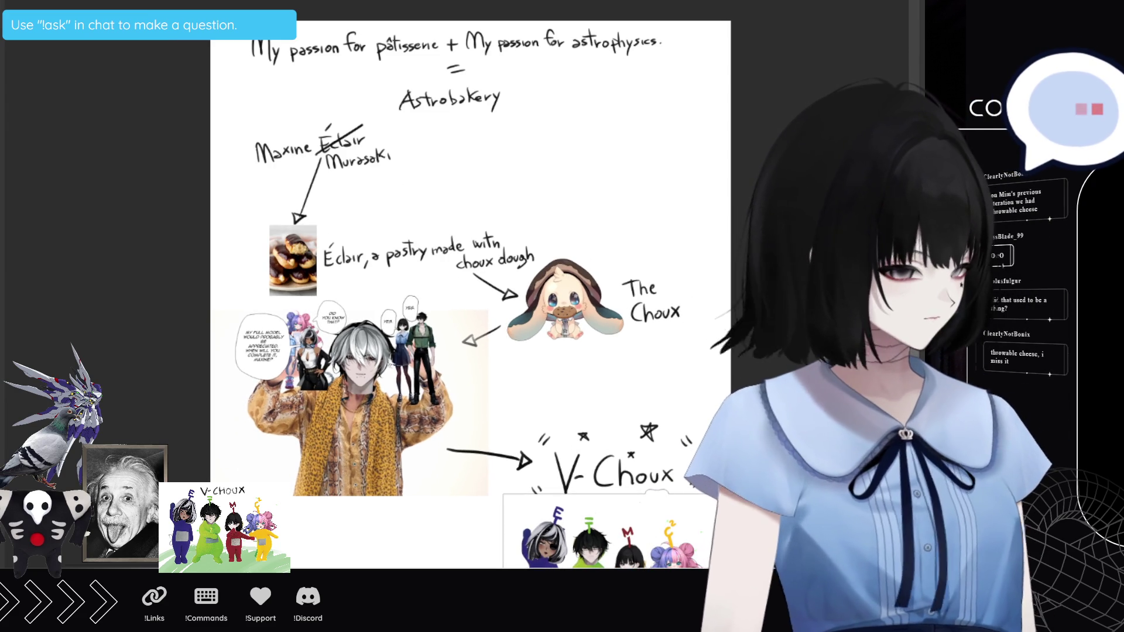
pyautogui.scroll(-1, 471, 293)
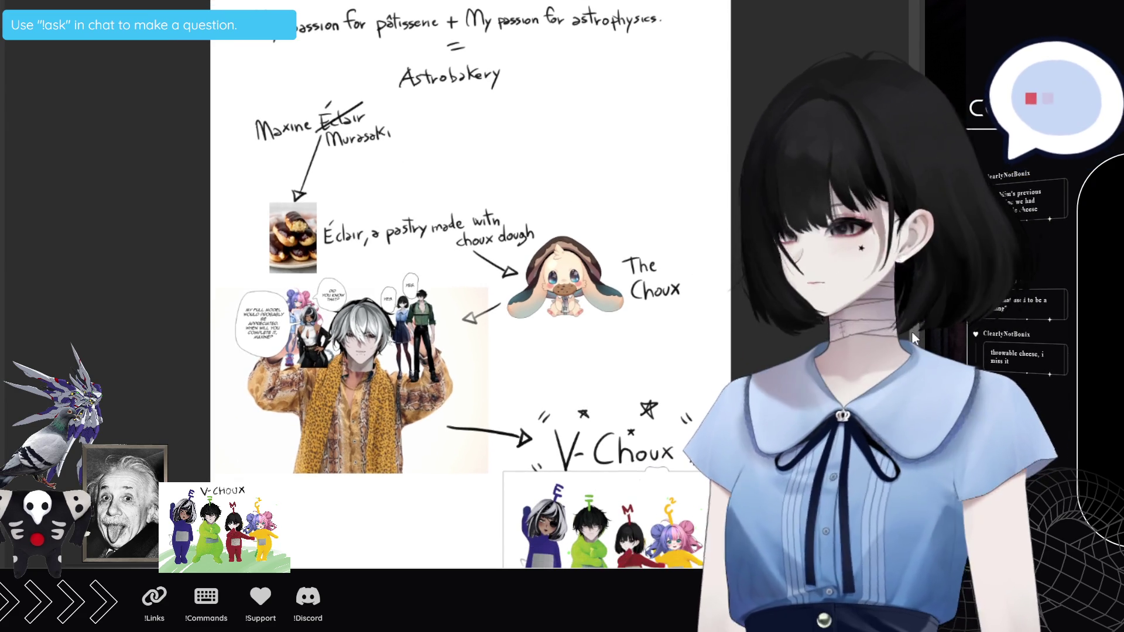
pyautogui.scroll(-1, 914, 326)
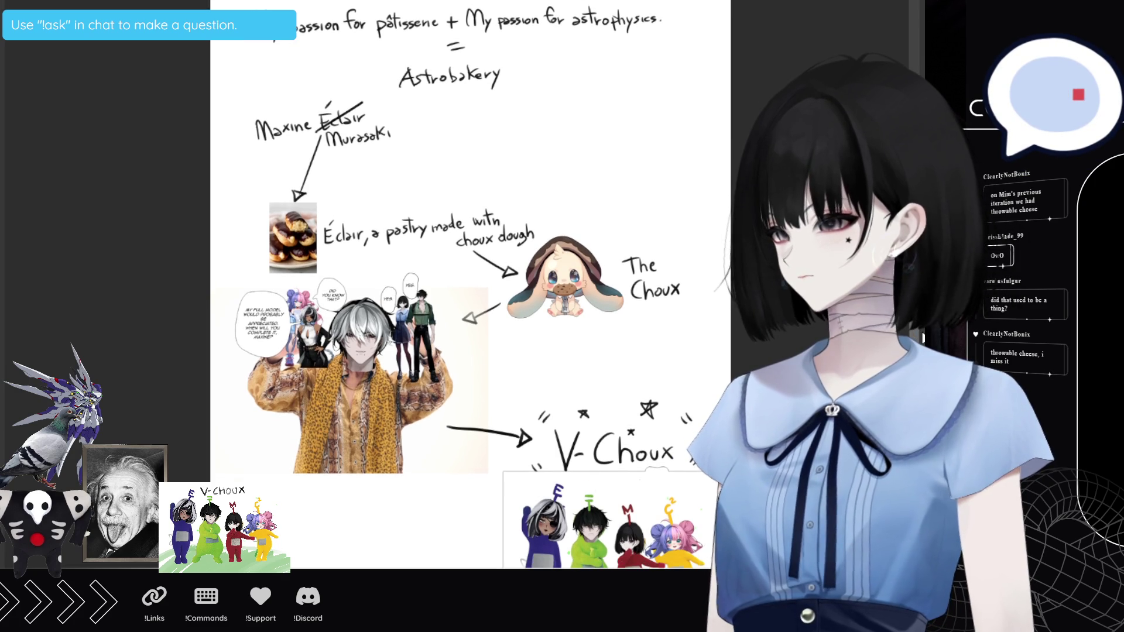
pyautogui.hscroll(2, 469, 281)
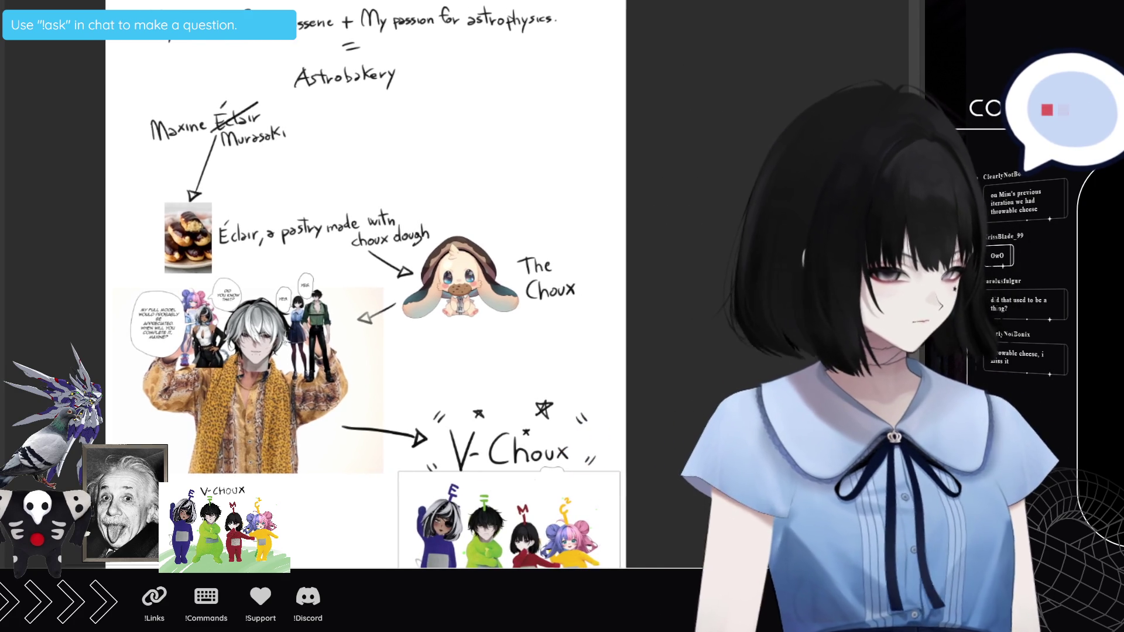
pyautogui.hscroll(-1, 421, 281)
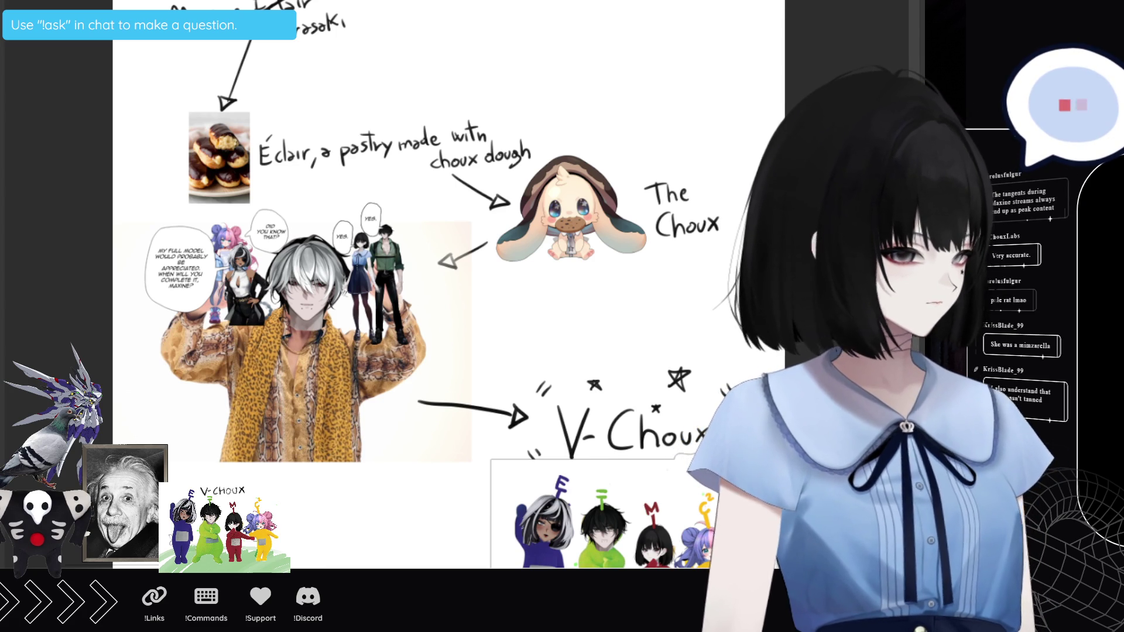
# Step: Scale up the two-character 'YES.' image to fill the lower left of the page
pyautogui.hotkey('ctrl', 't')
pyautogui.moveTo(413, 275)
pyautogui.mouseDown()
pyautogui.moveTo(620, 275)
pyautogui.moveTo(481, 514)
pyautogui.moveTo(449, 439)
pyautogui.moveTo(351, 411)
pyautogui.moveTo(342, 392)
pyautogui.moveTo(438, 403)
pyautogui.moveTo(419, 423)
pyautogui.mouseUp()
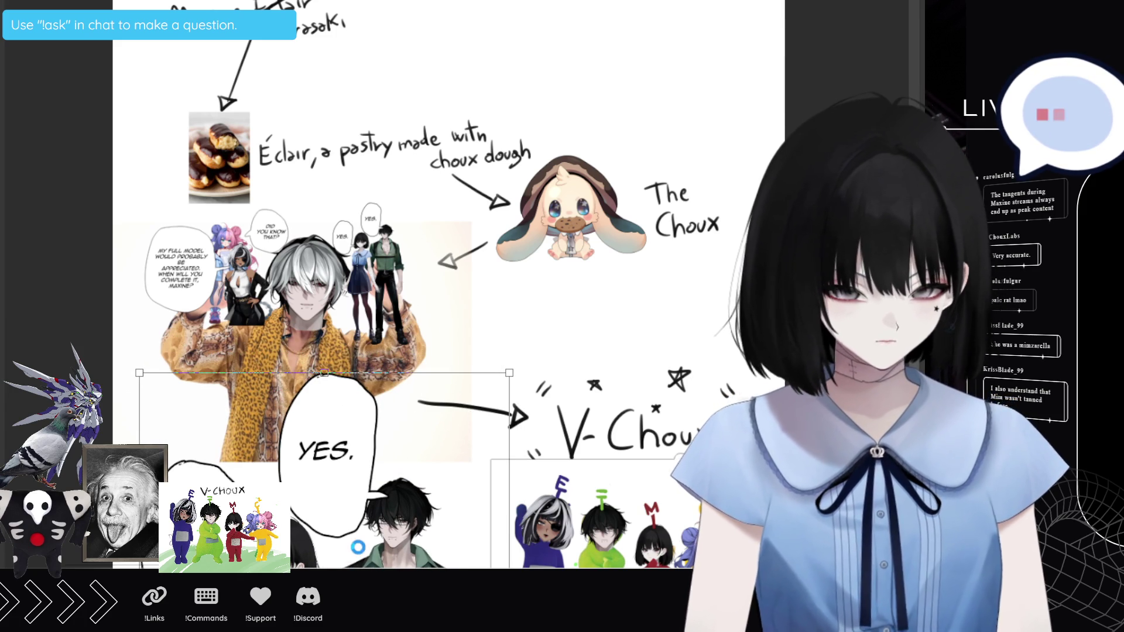
pyautogui.press('Return')
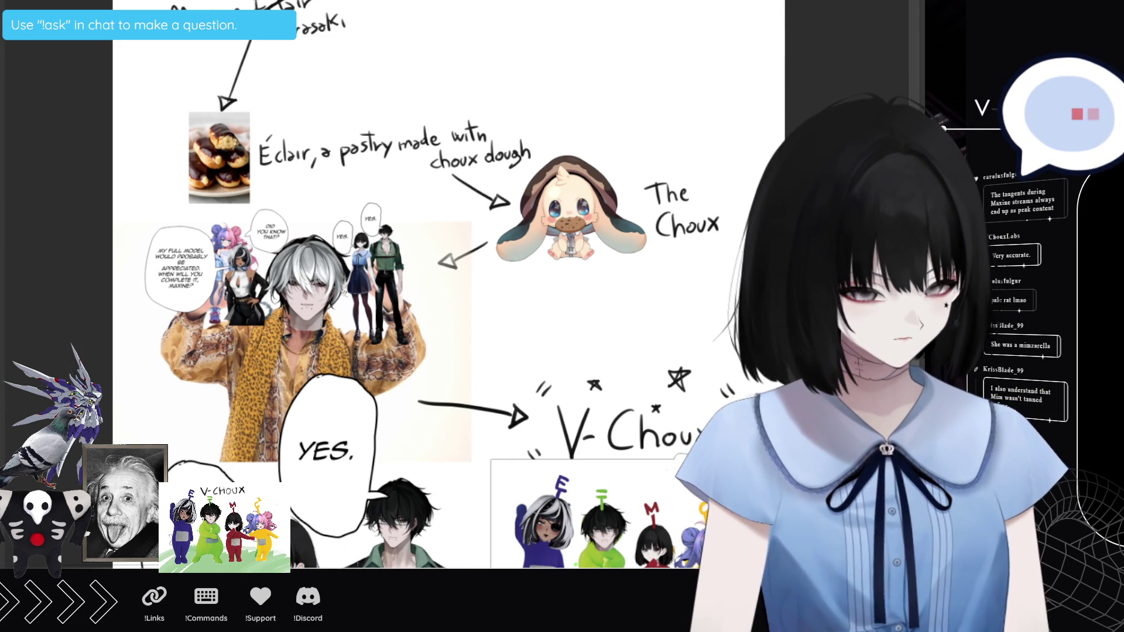
pyautogui.scroll(-2, 355, 559)
pyautogui.scroll(1, 356, 557)
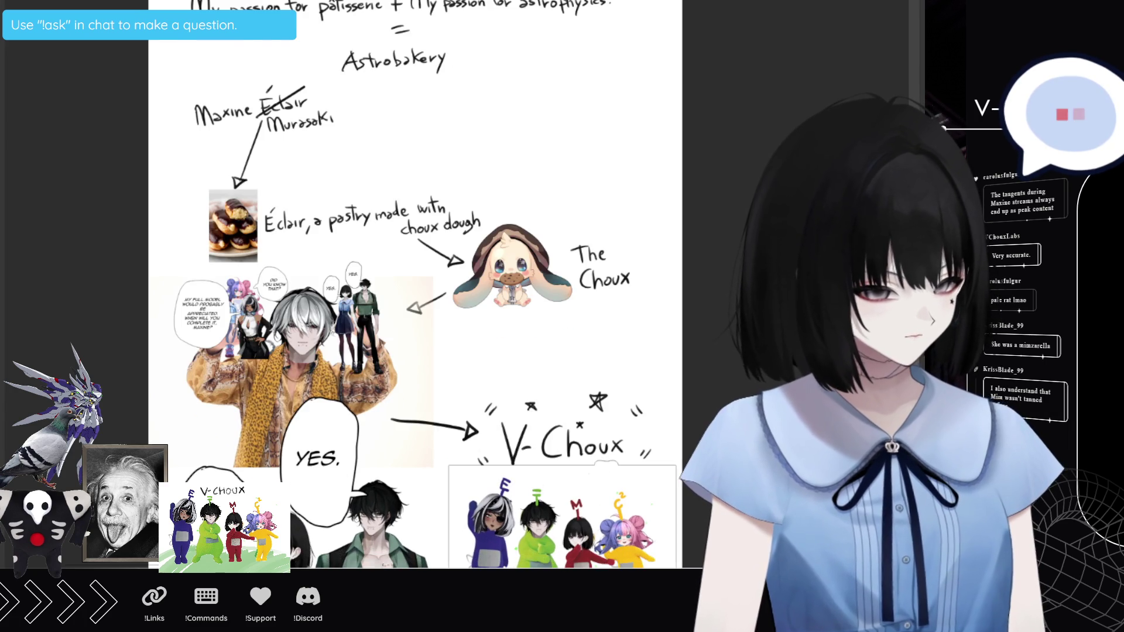
pyautogui.scroll(2, 416, 316)
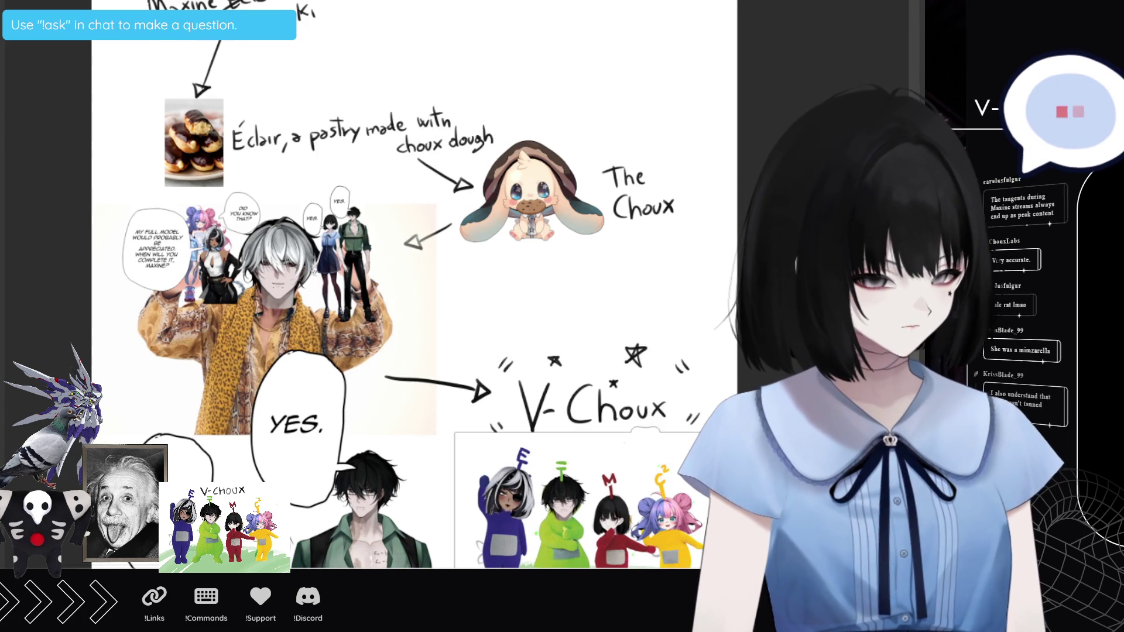
pyautogui.scroll(-1, 354, 562)
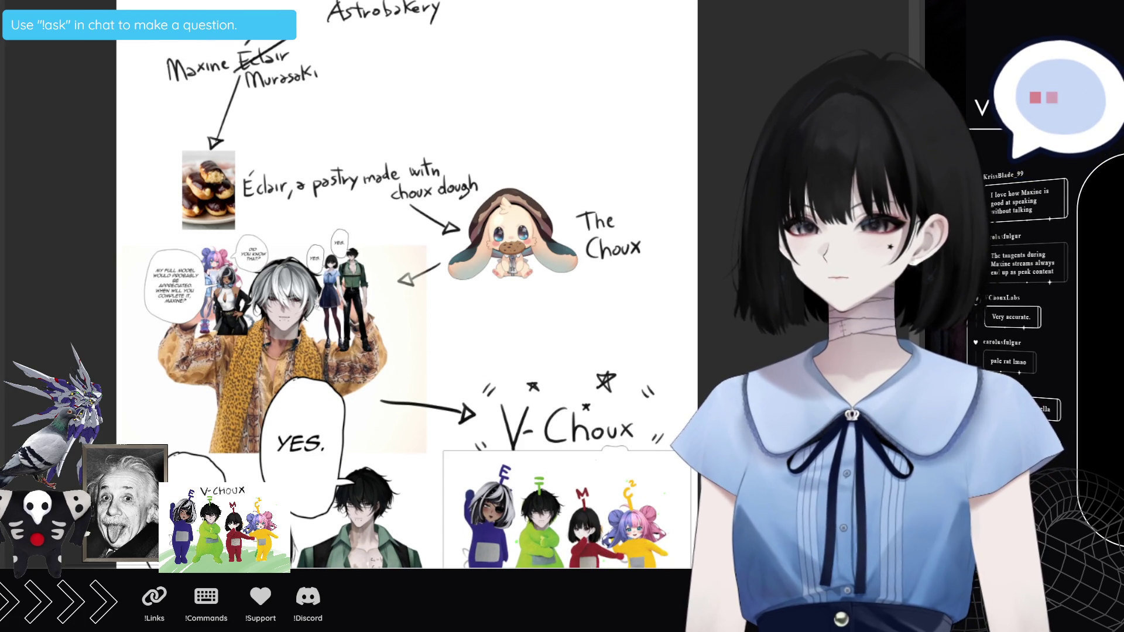
pyautogui.scroll(-1, 392, 253)
pyautogui.scroll(-2, 392, 253)
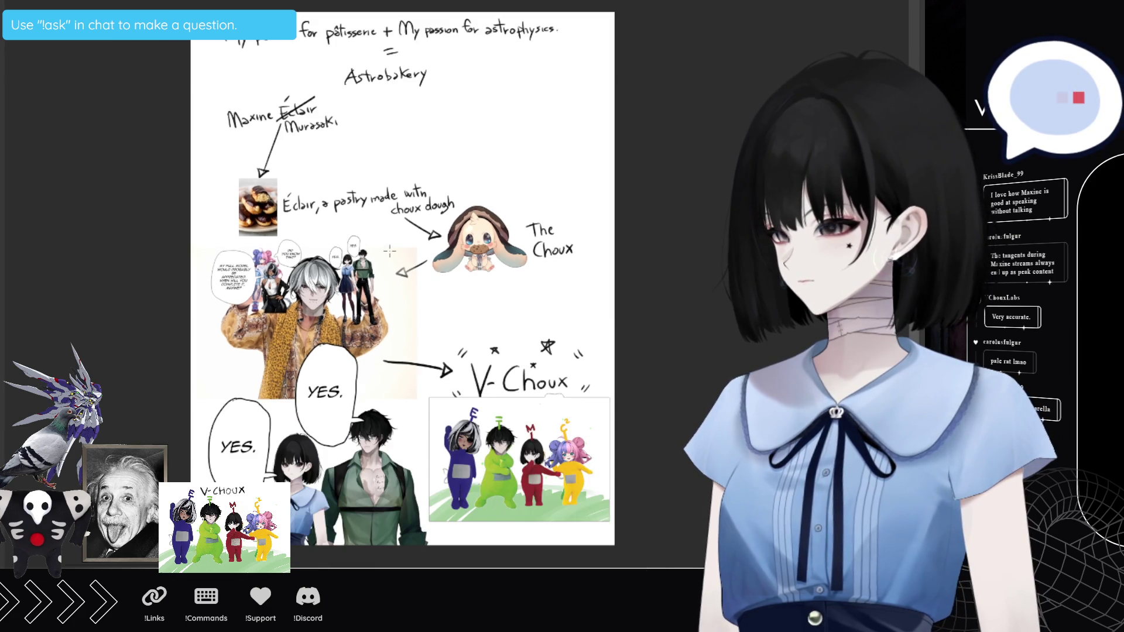
pyautogui.scroll(1, 254, 450)
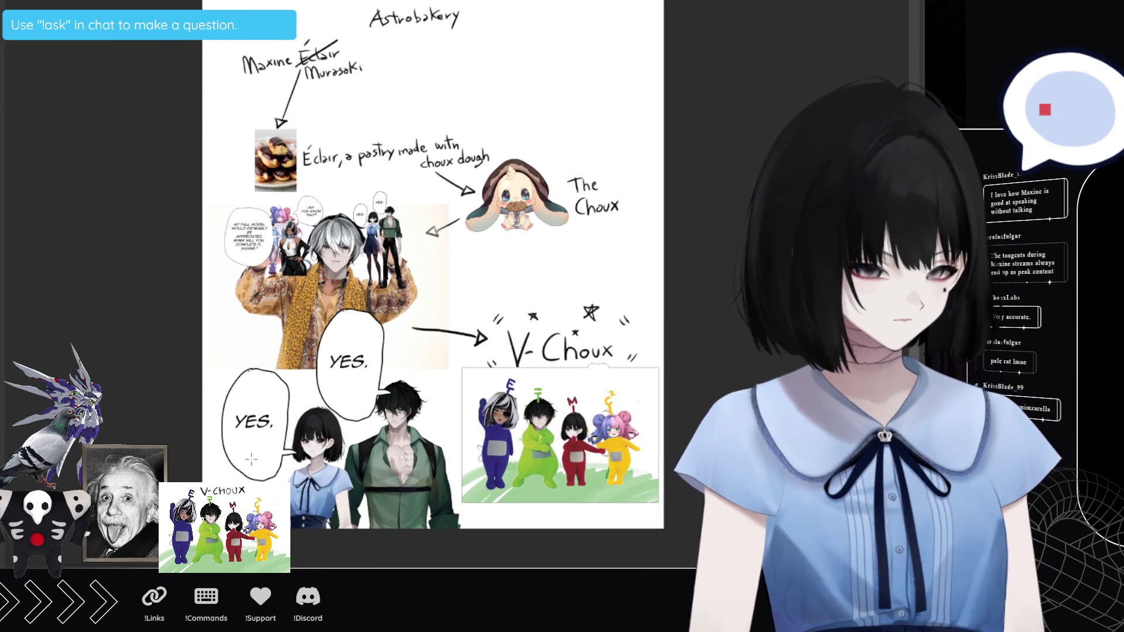
pyautogui.scroll(-2, 283, 408)
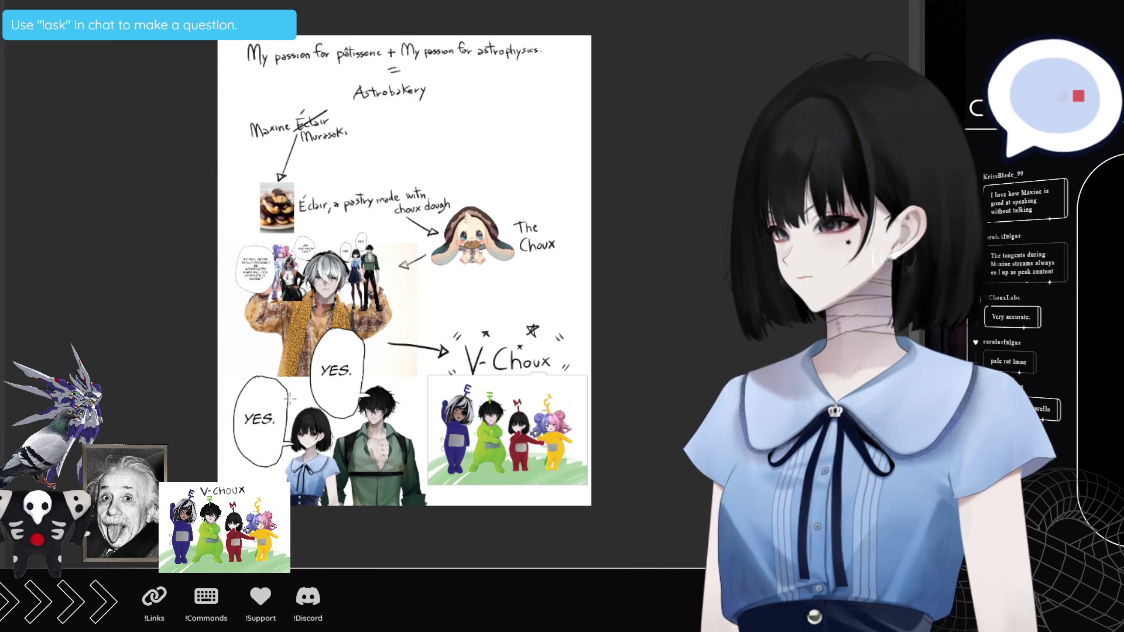
pyautogui.scroll(1, 234, 163)
pyautogui.scroll(-1, 188, 208)
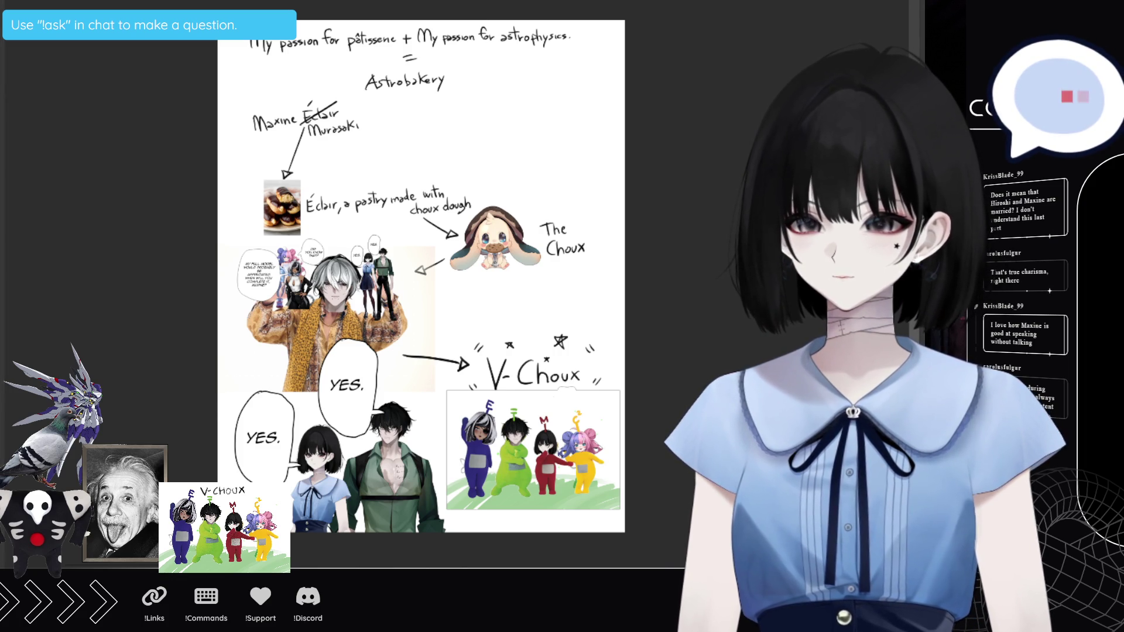
# Step: Switch to the blank canvas document and paste the blue-blouse girl artwork onto it
pyautogui.click(210, 4)
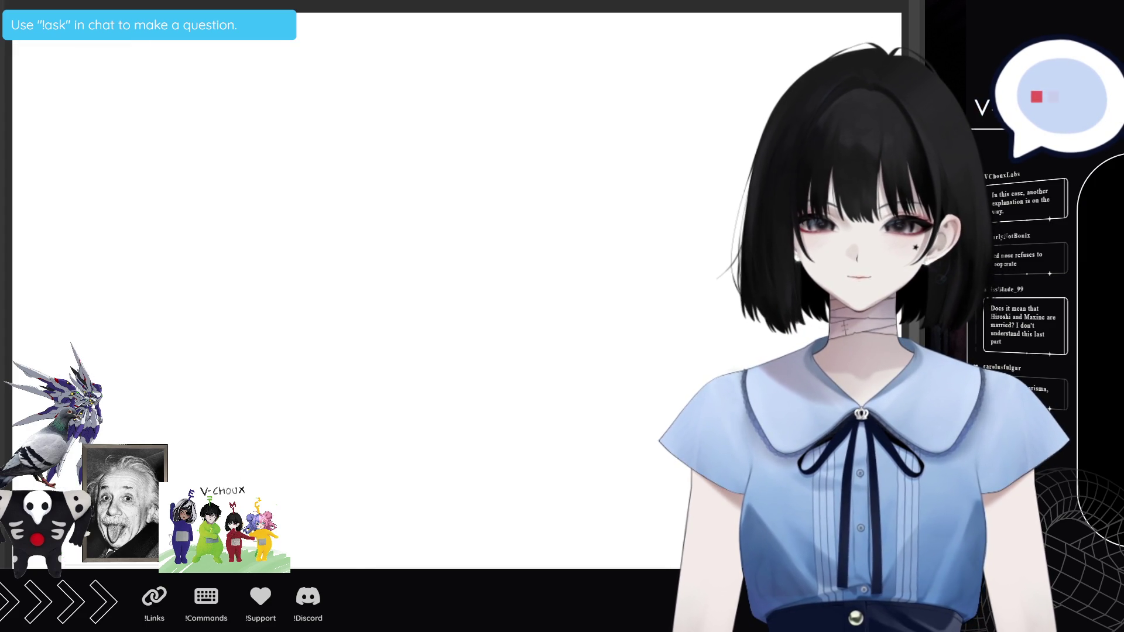
pyautogui.hotkey('ctrl', 'v')
# Step: Resize the pasted girl to the canvas height and position her on the left side
pyautogui.click(120, 43)
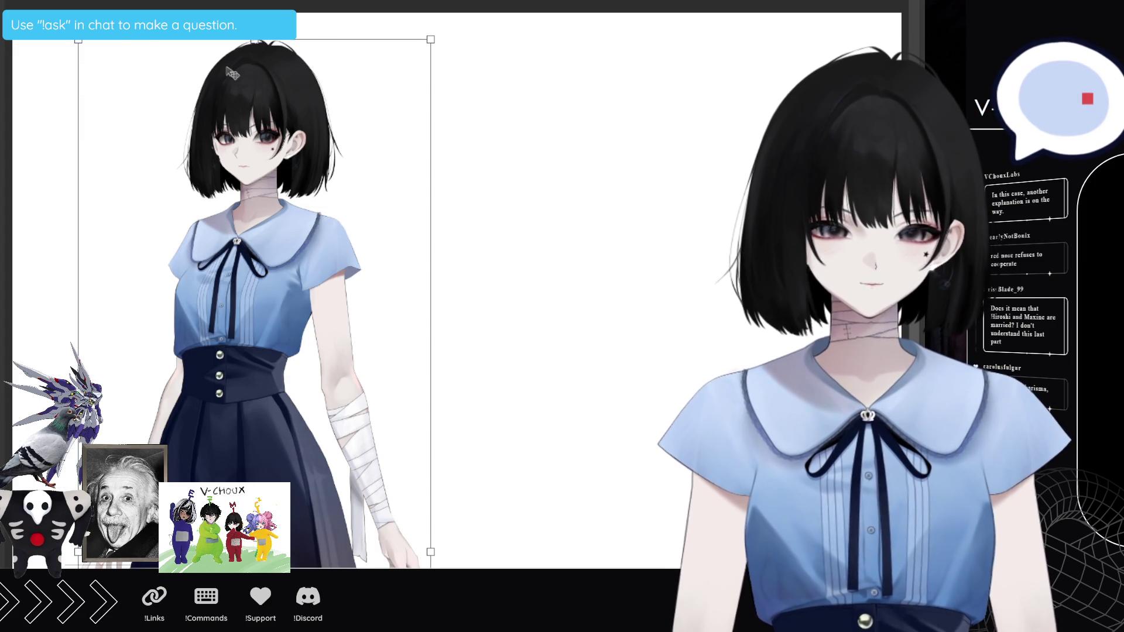
pyautogui.moveTo(264, 44); pyautogui.dragTo(258, 295)
pyautogui.moveTo(315, 358); pyautogui.dragTo(299, 278)
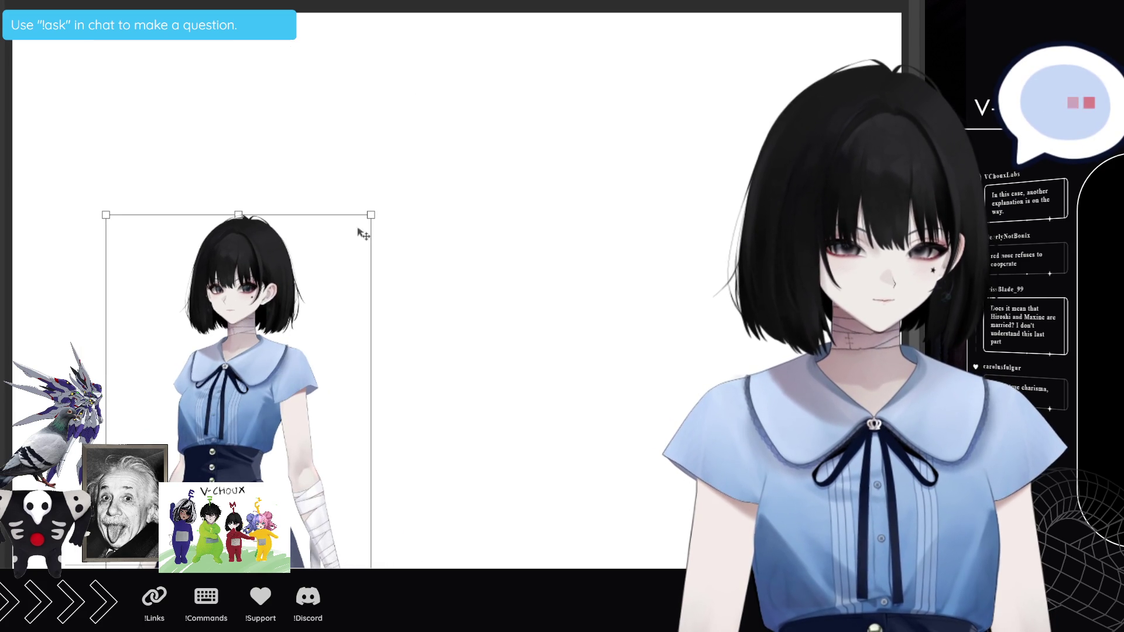
pyautogui.moveTo(370, 214); pyautogui.dragTo(426, 111)
pyautogui.moveTo(354, 193); pyautogui.dragTo(344, 228)
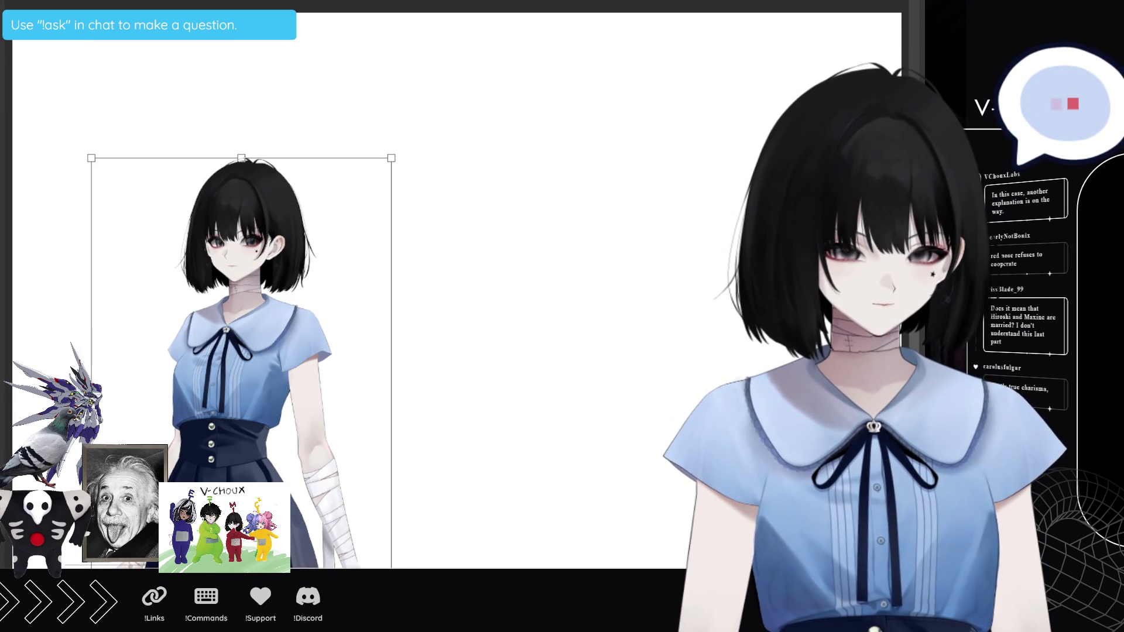
pyautogui.press('Return')
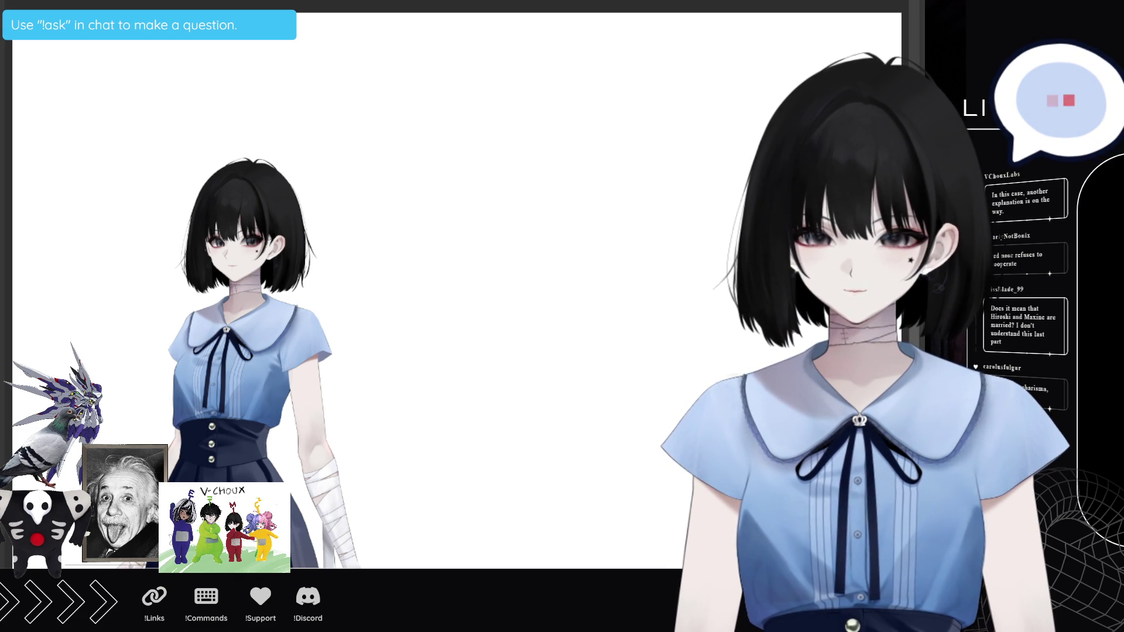
# Step: Paste the green-shirt man beside the girl and enlarge him
pyautogui.click(462, 402)
pyautogui.moveTo(531, 490)
pyautogui.mouseDown()
pyautogui.moveTo(625, 467)
pyautogui.moveTo(780, 569)
pyautogui.moveTo(670, 553)
pyautogui.moveTo(680, 527)
pyautogui.mouseUp()
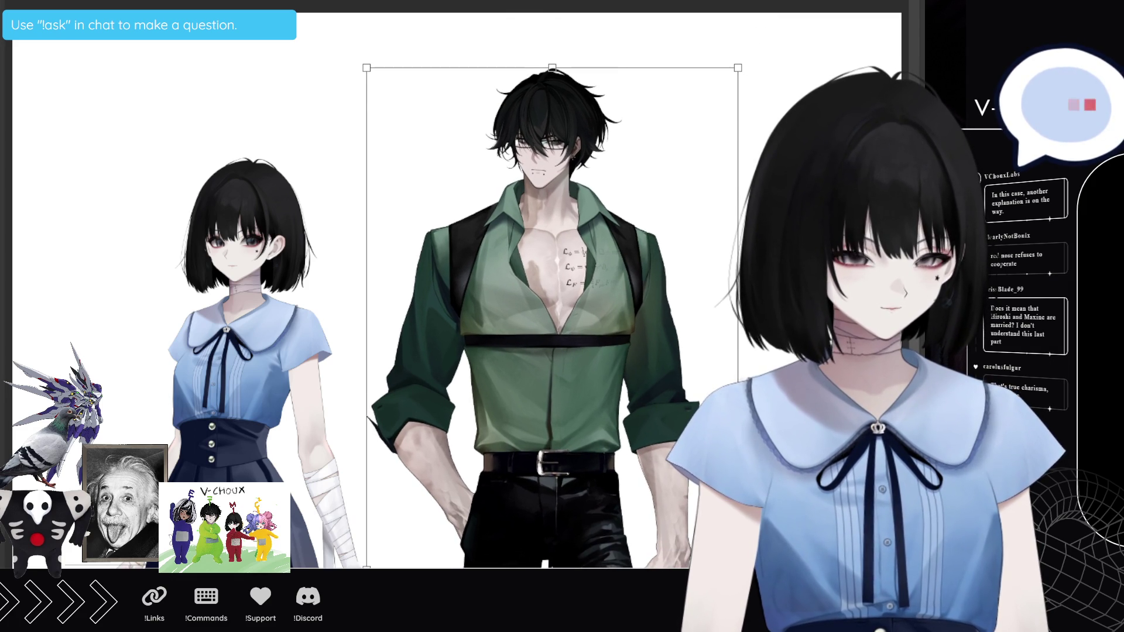
pyautogui.press('Return')
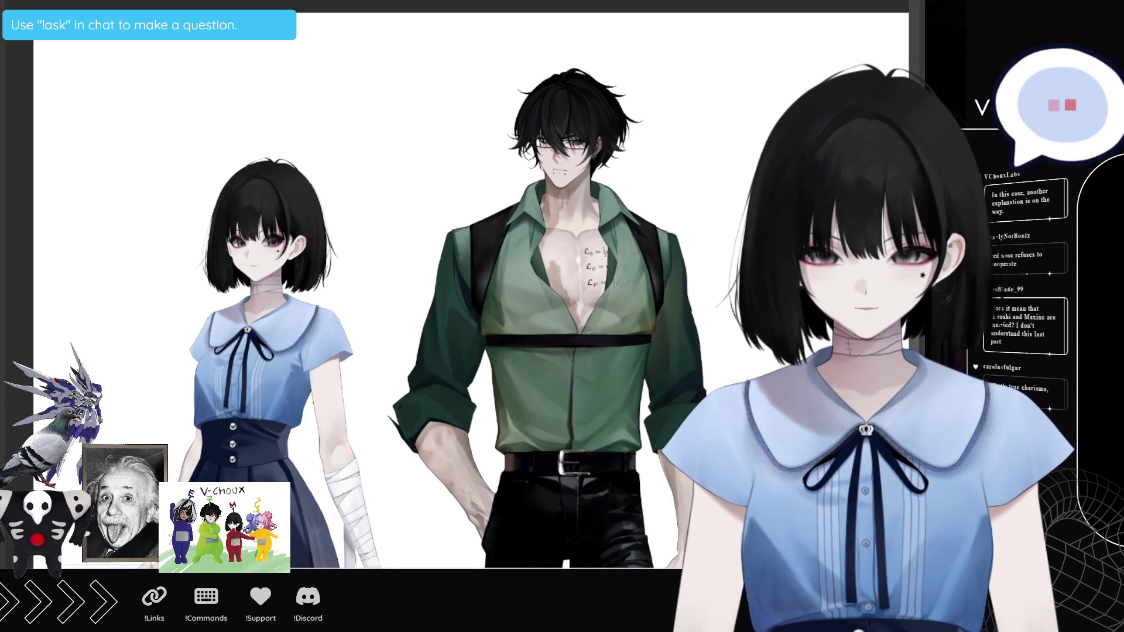
# Step: Shift both figures right and sketch a speech bubble left of the girl
pyautogui.moveTo(514, 296); pyautogui.dragTo(548, 294)
pyautogui.moveTo(275, 355); pyautogui.dragTo(329, 353)
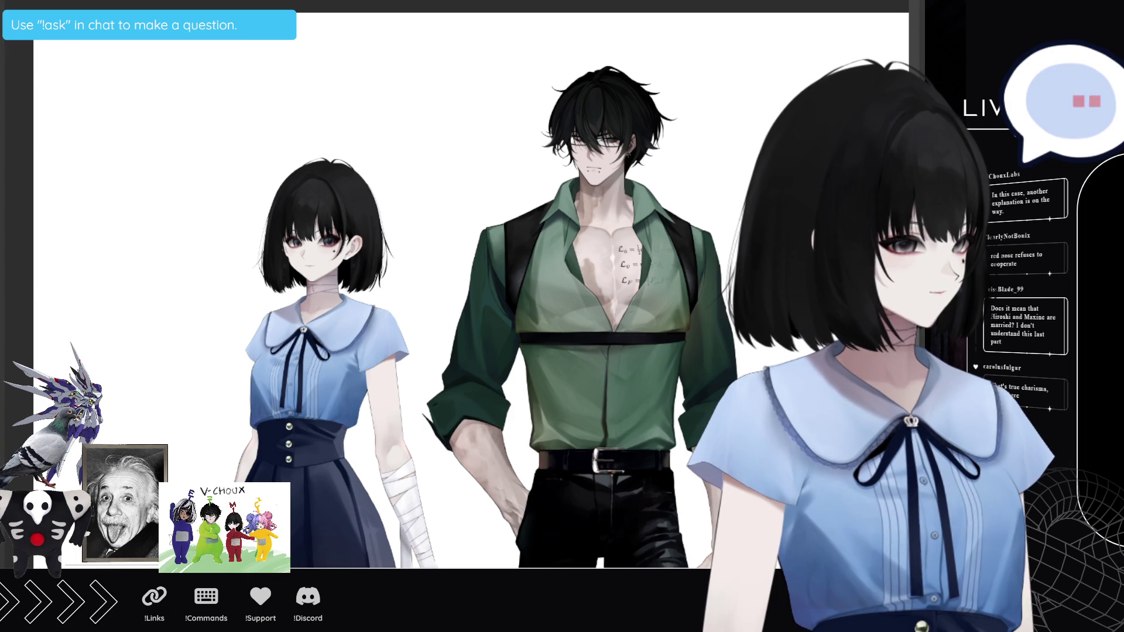
pyautogui.moveTo(154, 123)
pyautogui.mouseDown()
pyautogui.moveTo(158, 270)
pyautogui.moveTo(239, 233)
pyautogui.moveTo(215, 120)
pyautogui.moveTo(153, 123)
pyautogui.mouseUp()
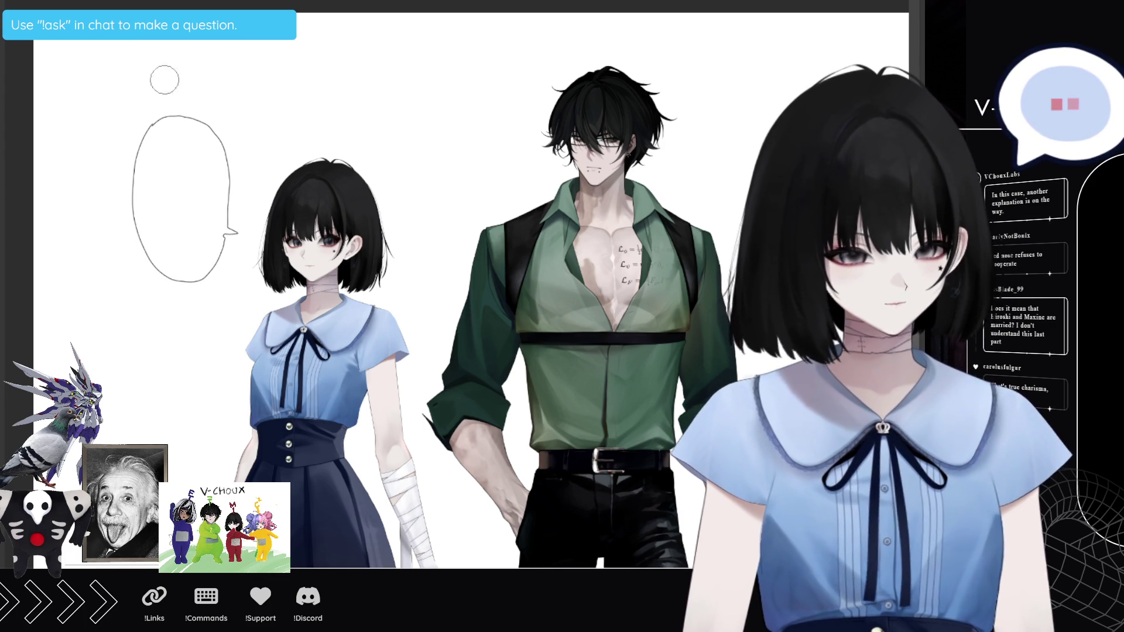
# Step: Sketch a rough bubble outline left of the girl, then undo it
pyautogui.moveTo(176, 117); pyautogui.dragTo(155, 275)
pyautogui.moveTo(141, 234); pyautogui.dragTo(143, 100)
pyautogui.moveTo(202, 123); pyautogui.dragTo(172, 290)
pyautogui.hotkey('ctrl', 'z')
pyautogui.hotkey('ctrl', 'z')
pyautogui.hotkey('ctrl', 'z')
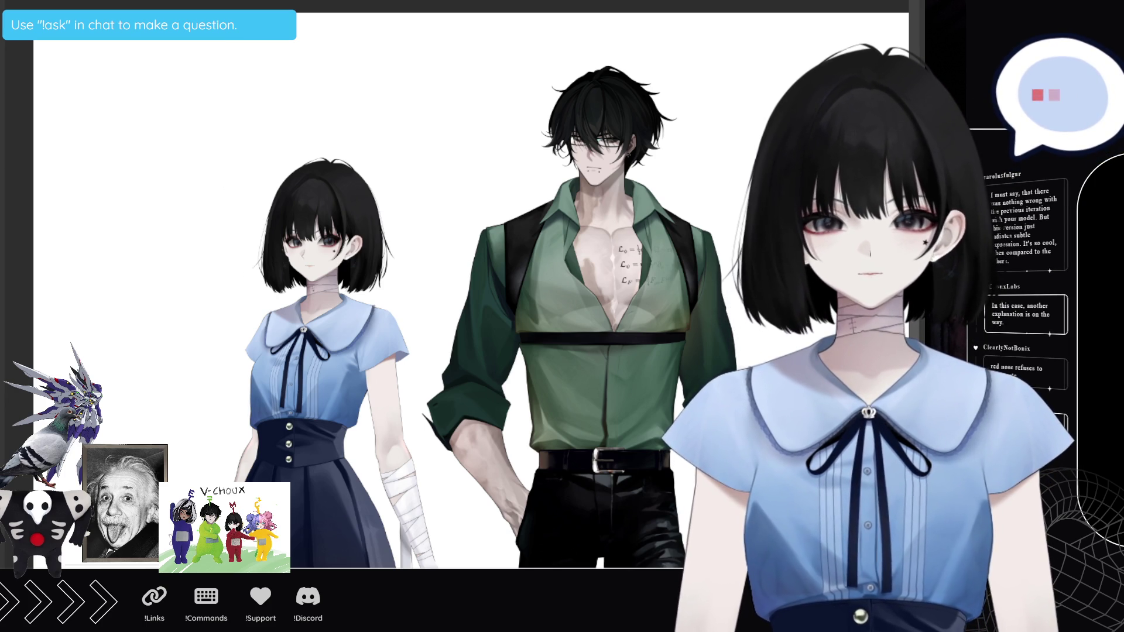
# Step: Draw a curved speech-bubble outline with a tail beside the girl's head
pyautogui.click(162, 137)
pyautogui.click(145, 161)
pyautogui.click(139, 190)
pyautogui.click(140, 220)
pyautogui.click(147, 250)
pyautogui.click(176, 279)
pyautogui.click(192, 274)
pyautogui.click(214, 251)
pyautogui.click(221, 232)
pyautogui.click(239, 237)
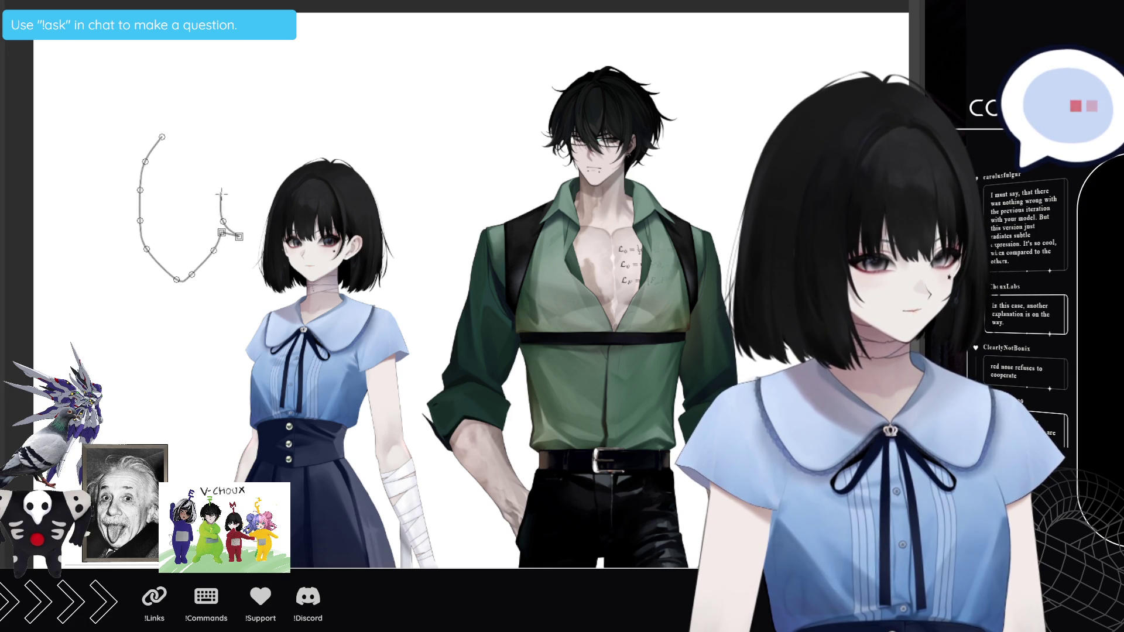
pyautogui.moveTo(224, 222)
pyautogui.mouseDown()
pyautogui.moveTo(217, 149)
pyautogui.moveTo(192, 130)
pyautogui.moveTo(162, 139)
pyautogui.mouseUp()
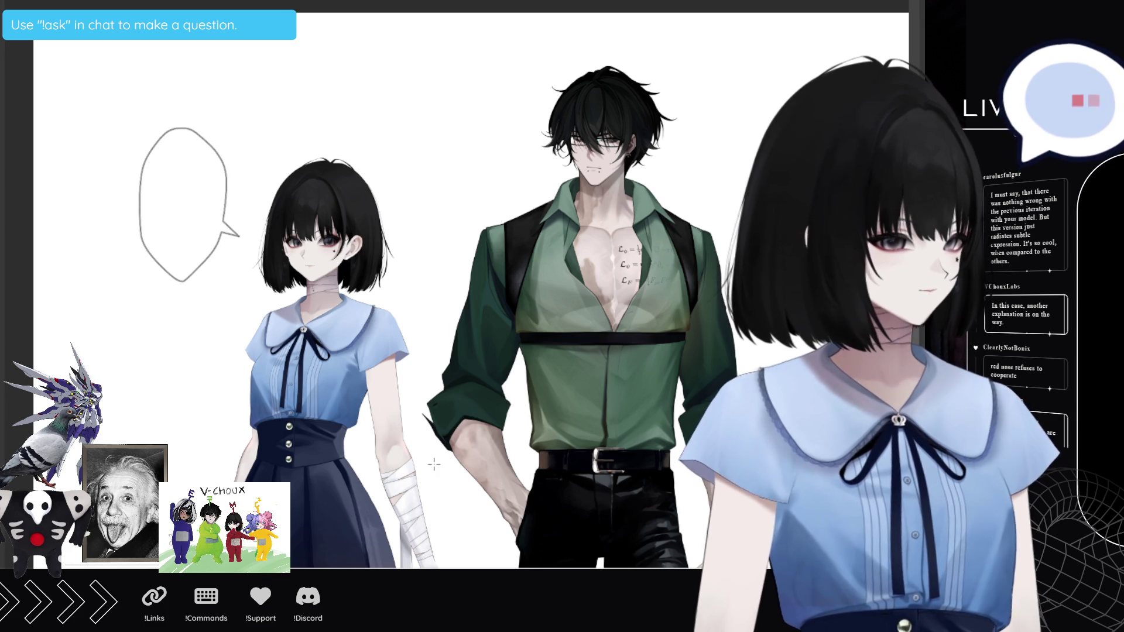
# Step: Draw a curved speech-bubble outline near the man's head
pyautogui.hscroll(2, 460, 291)
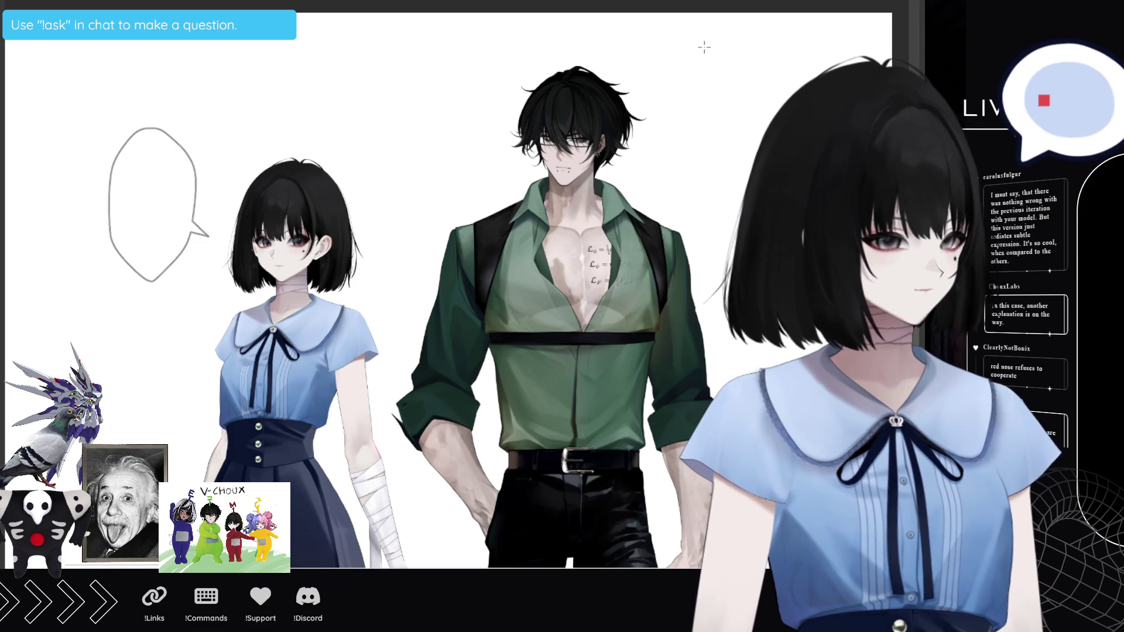
pyautogui.click(716, 41)
pyautogui.click(692, 57)
pyautogui.click(678, 76)
pyautogui.click(672, 93)
pyautogui.click(669, 123)
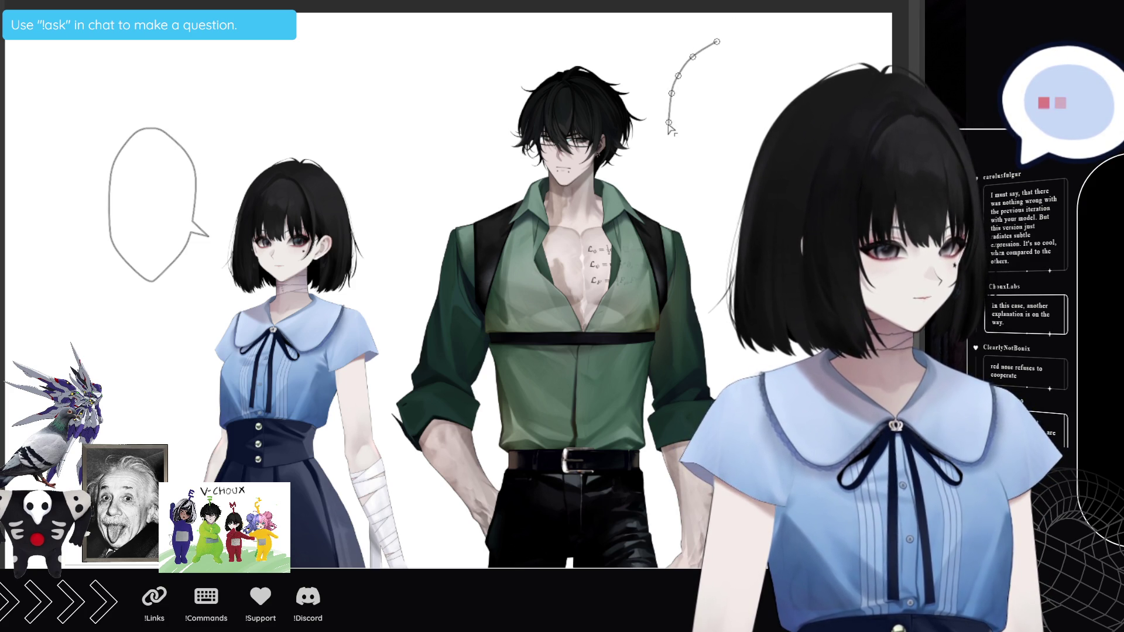
pyautogui.doubleClick(648, 141)
pyautogui.click(645, 139)
pyautogui.click(114, 324)
# Step: Draw a lower-left bubble outline with a tail, and begin another beside the man
pyautogui.click(89, 332)
pyautogui.click(71, 357)
pyautogui.click(174, 446)
pyautogui.click(185, 402)
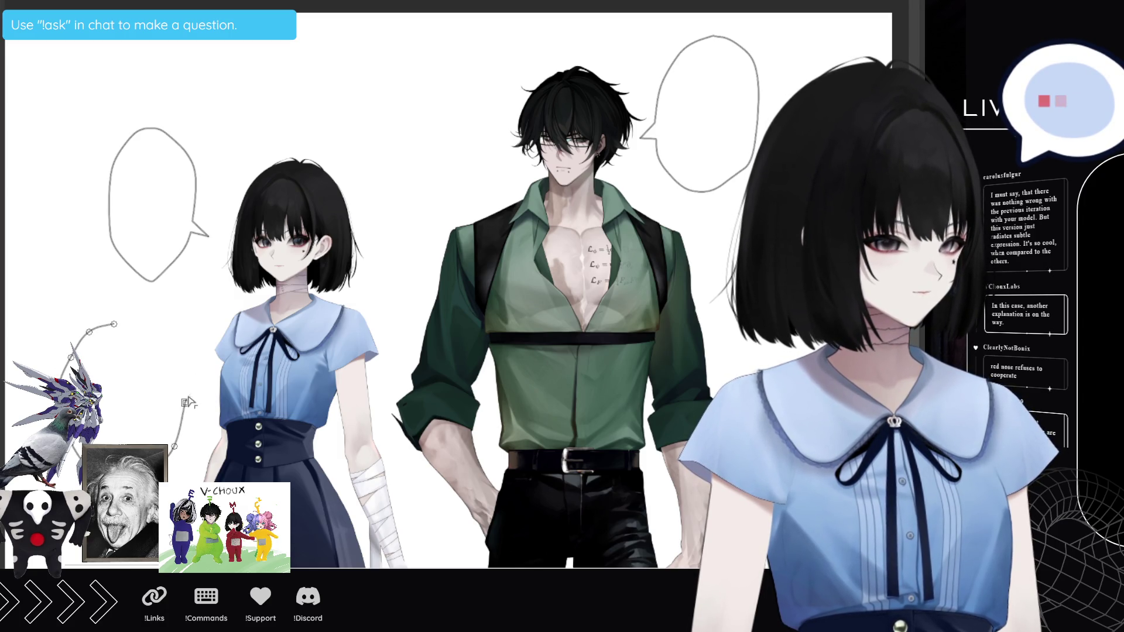
pyautogui.click(202, 384)
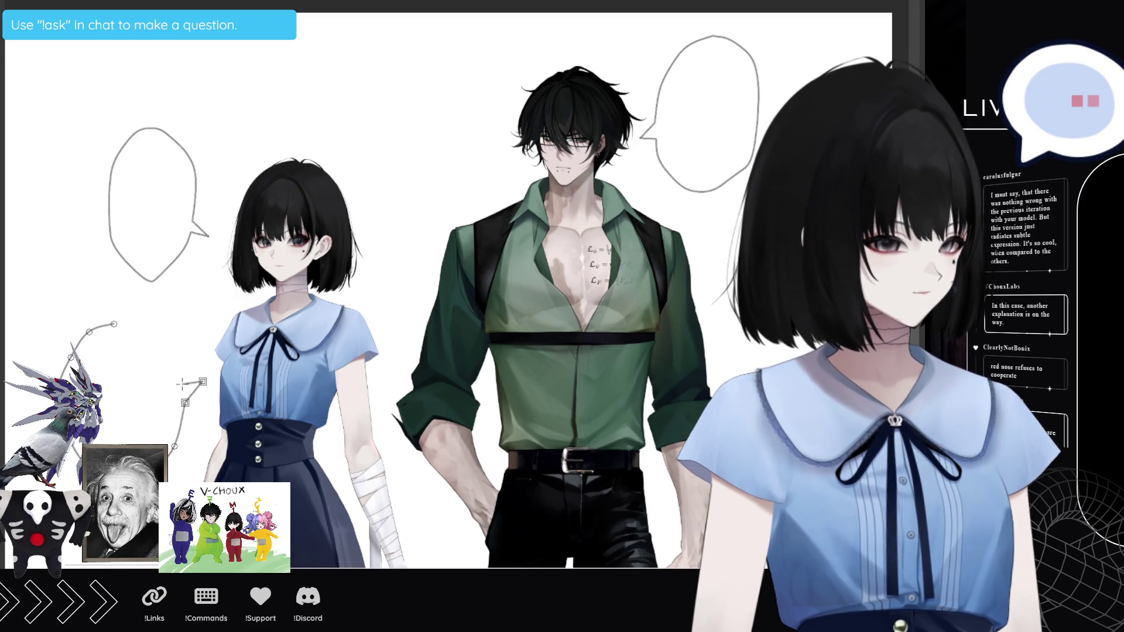
pyautogui.press('Return')
pyautogui.click(183, 381)
pyautogui.click(177, 359)
pyautogui.click(158, 338)
pyautogui.click(142, 326)
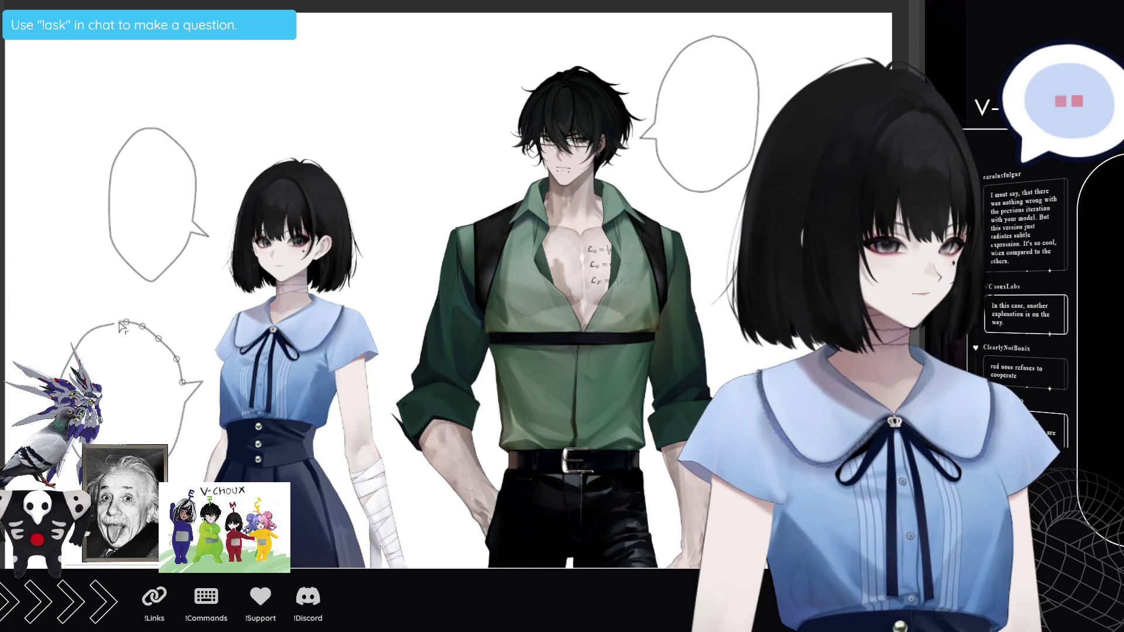
pyautogui.doubleClick(114, 326)
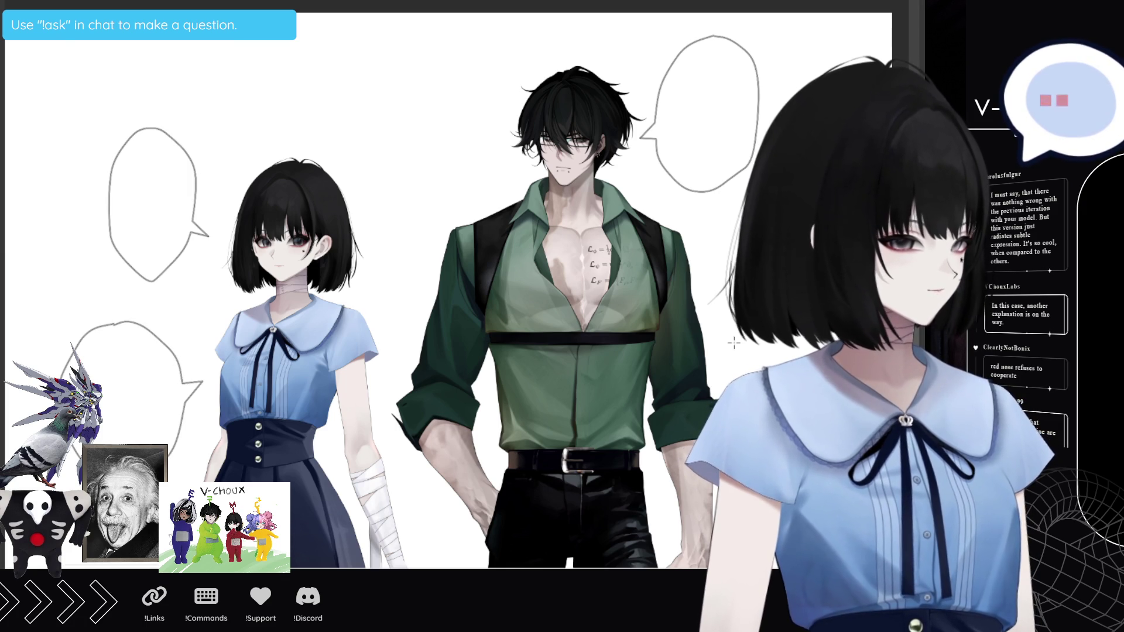
pyautogui.click(660, 312)
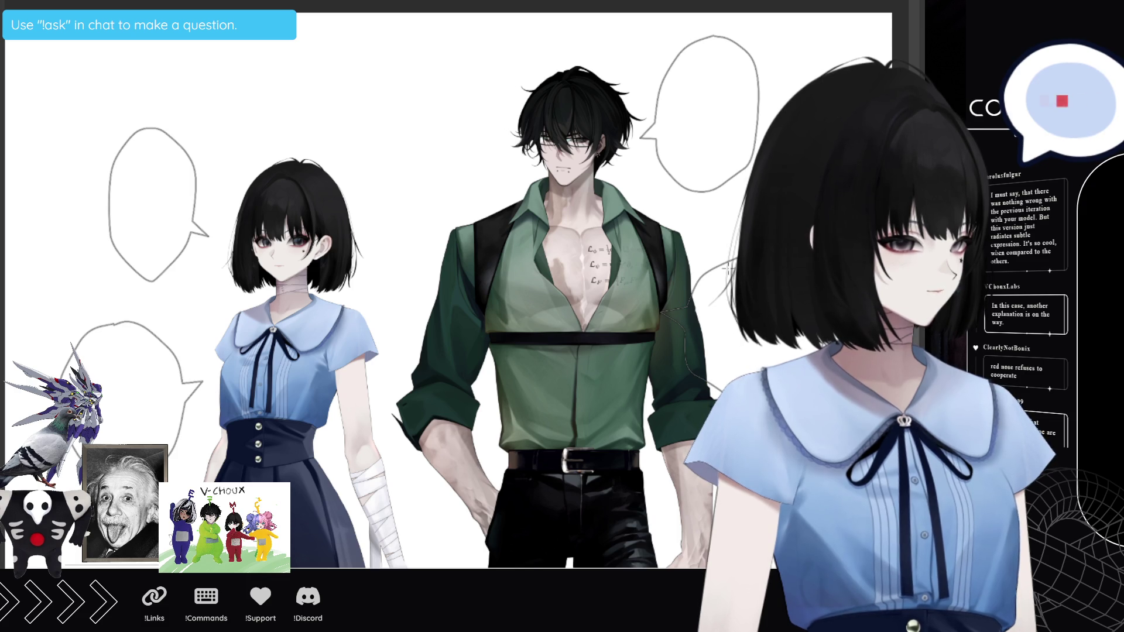
# Step: Select and delete the page area below the figures' waists, then deselect
pyautogui.hotkey('ctrl', '-')
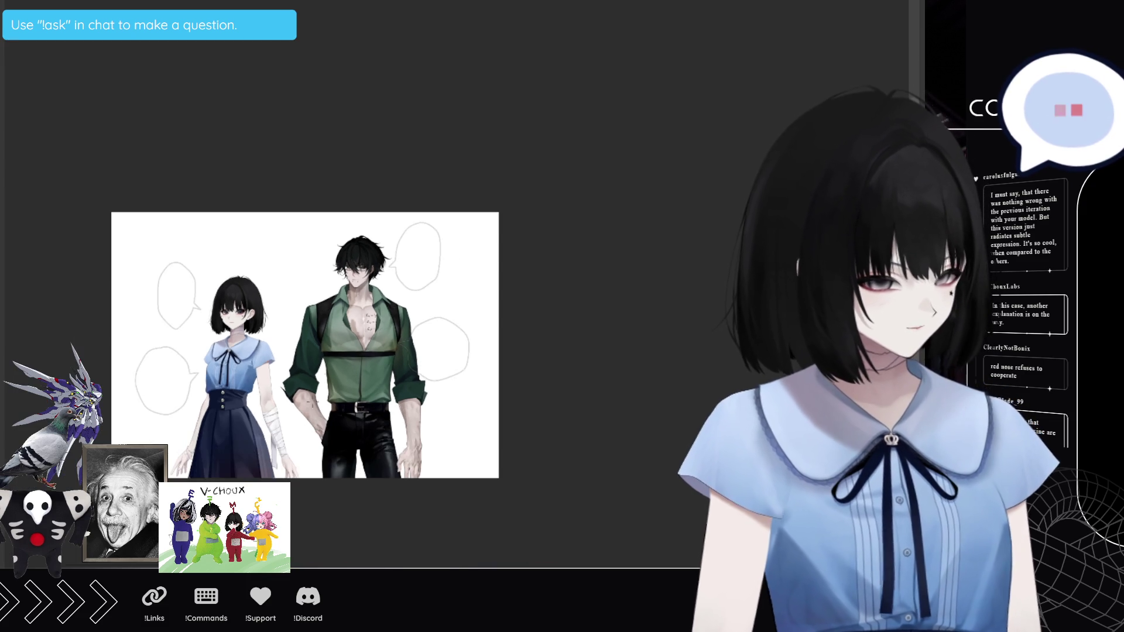
pyautogui.hotkey('ctrl', '+')
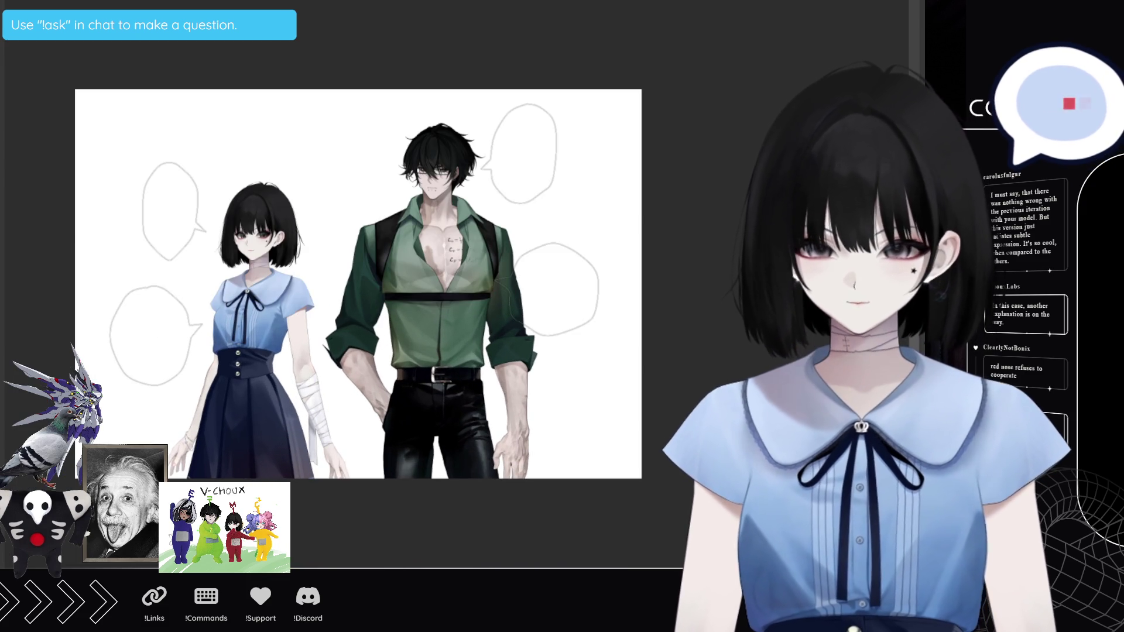
pyautogui.hotkey('ctrl', 't')
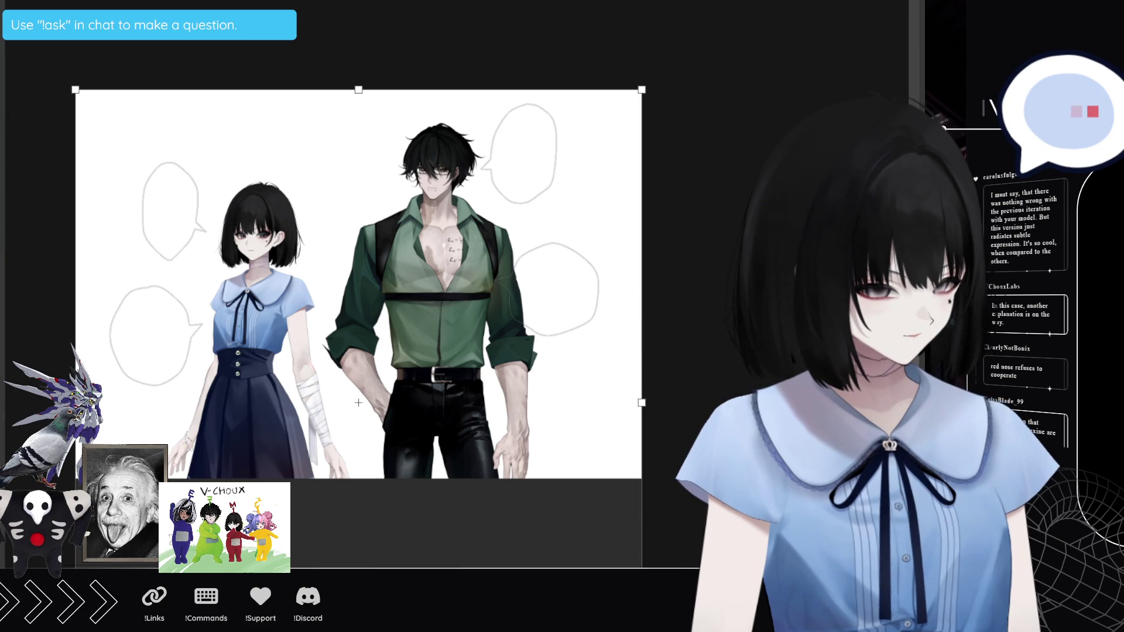
pyautogui.press('Return')
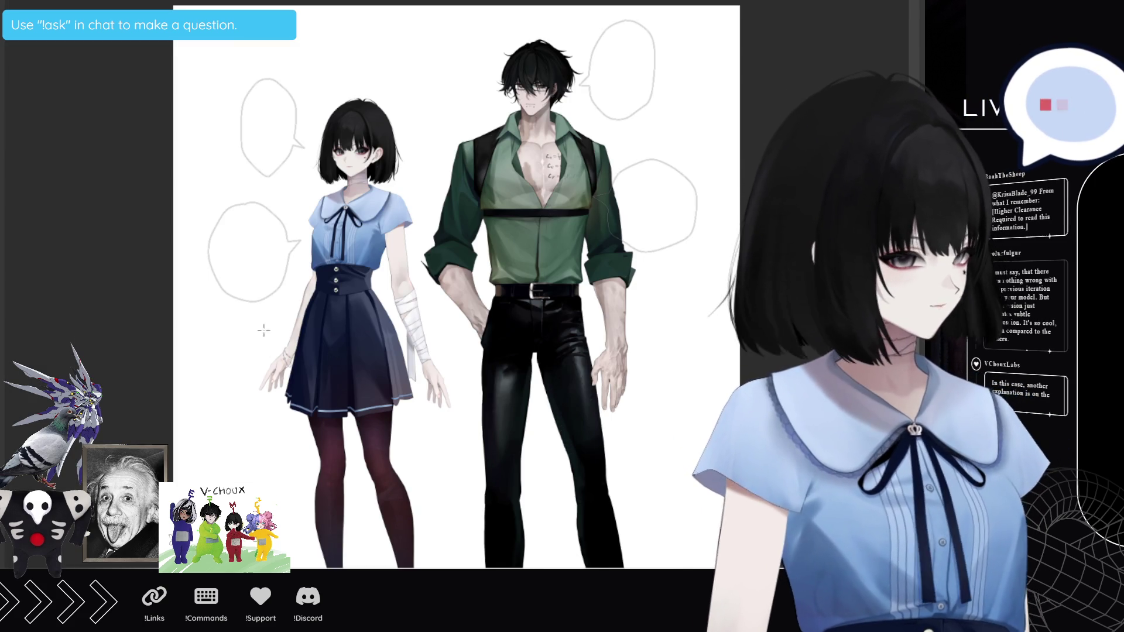
pyautogui.moveTo(163, 346)
pyautogui.mouseDown()
pyautogui.moveTo(552, 565)
pyautogui.moveTo(741, 565)
pyautogui.mouseUp()
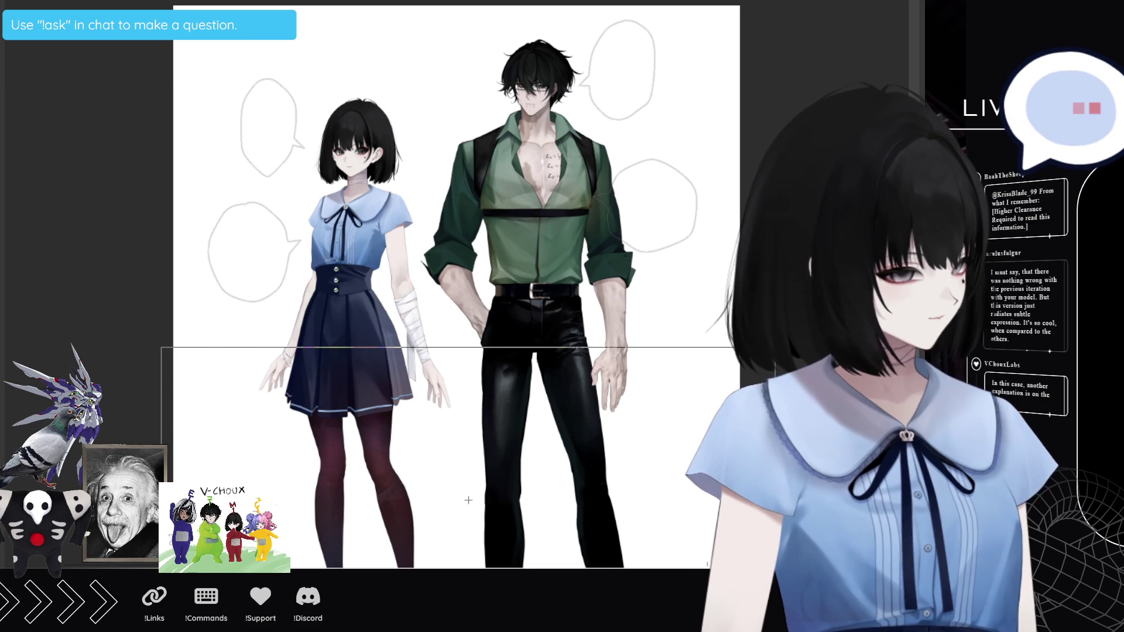
pyautogui.press('Delete')
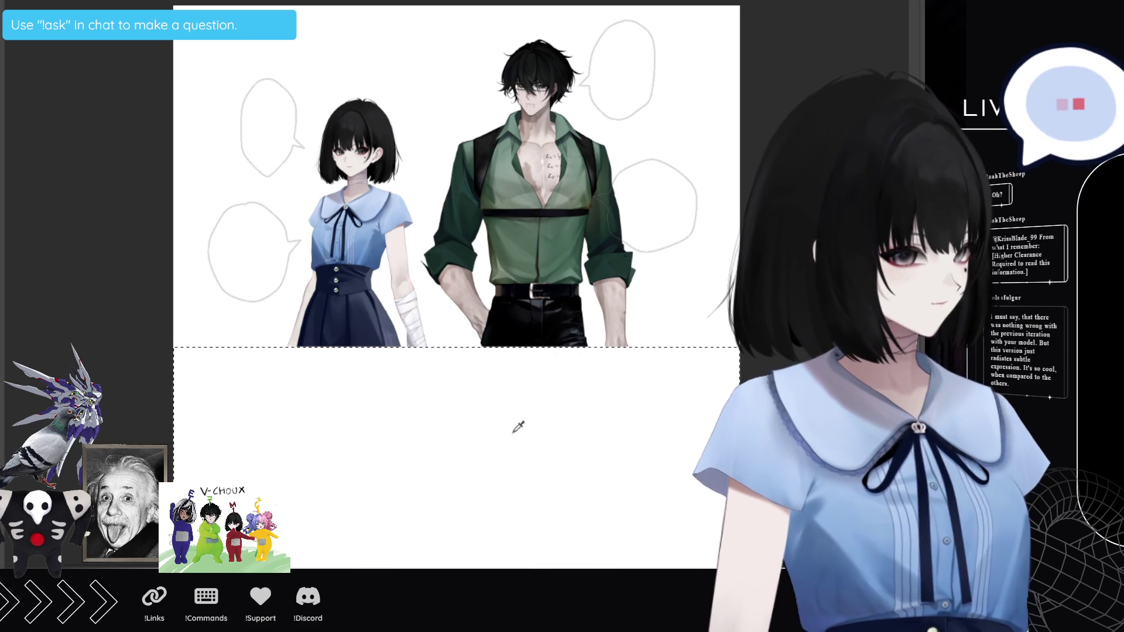
pyautogui.hotkey('ctrl', 'd')
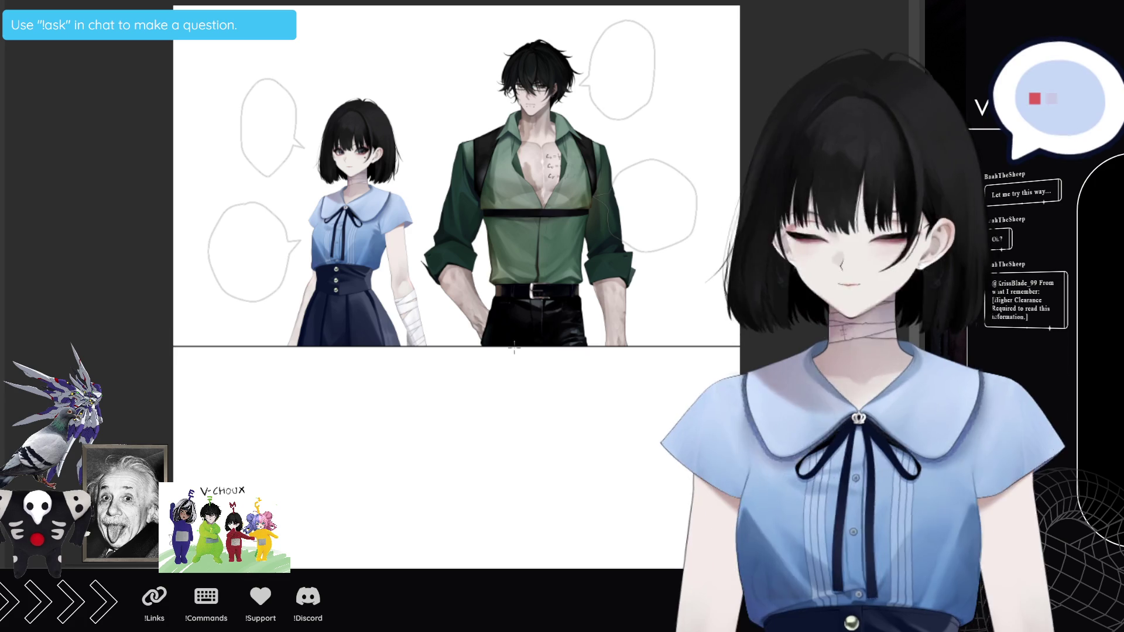
pyautogui.hotkey('ctrl', '-')
# Step: Move a copy of the girl into the lower panel and enlarge her into a close-up
pyautogui.scroll(2, 676, 559)
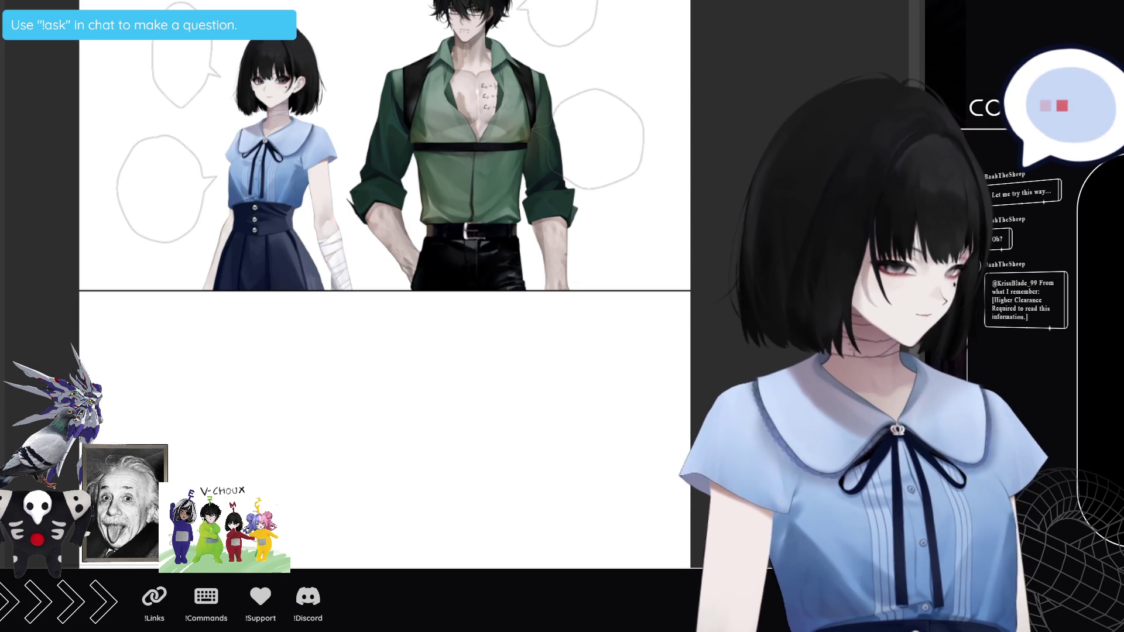
pyautogui.hotkey('ctrl', 't')
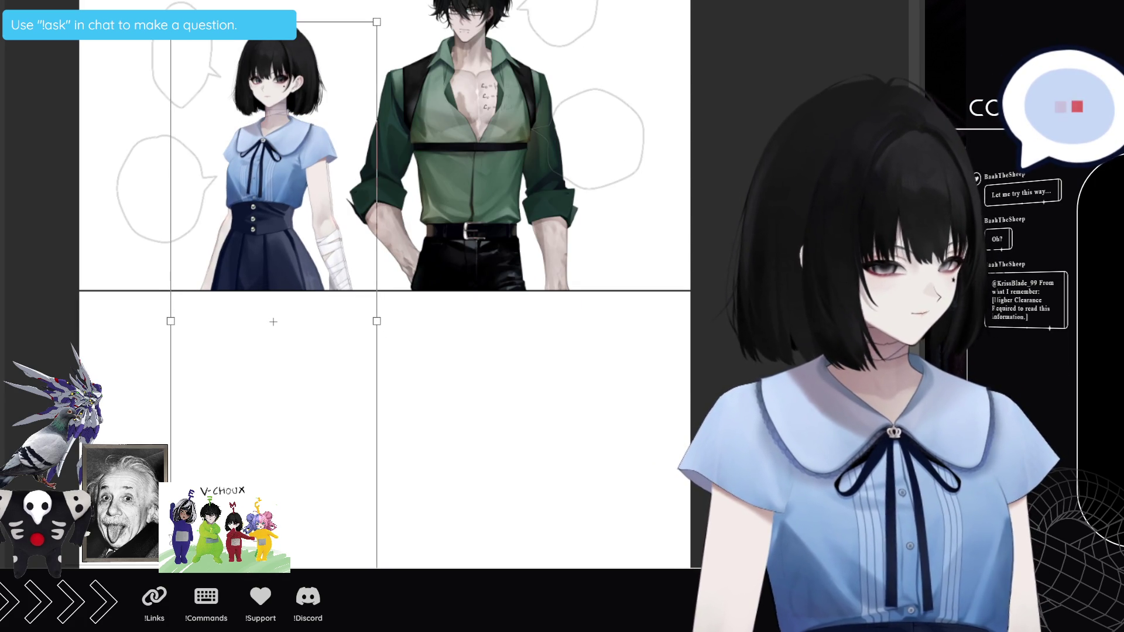
pyautogui.press('Return')
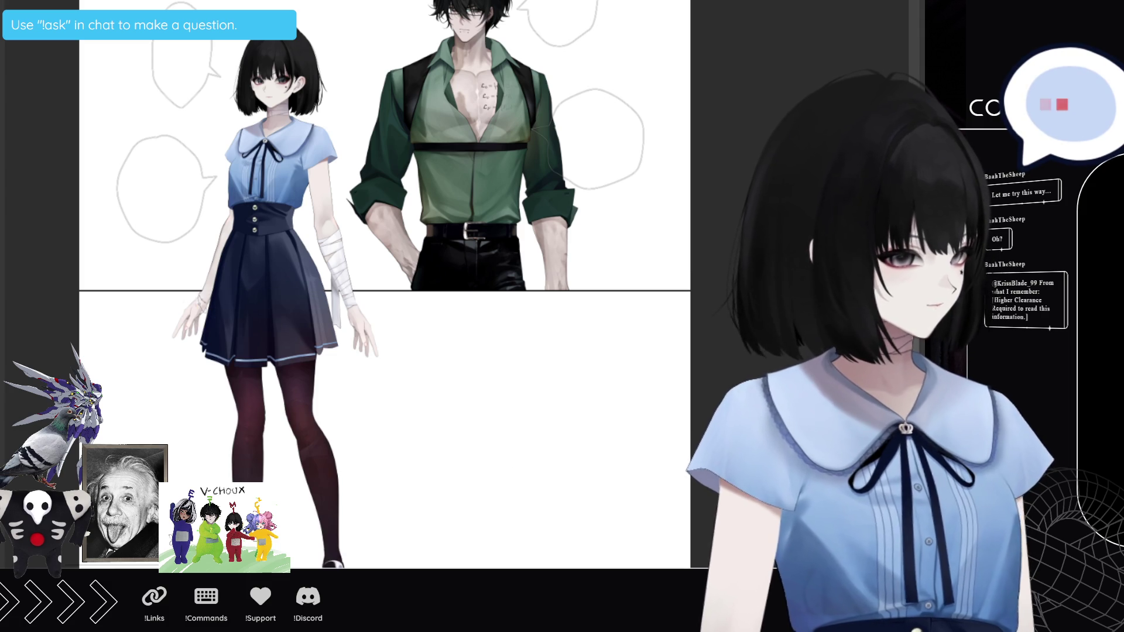
pyautogui.hotkey('ctrl', 't')
pyautogui.moveTo(328, 331); pyautogui.dragTo(328, 602)
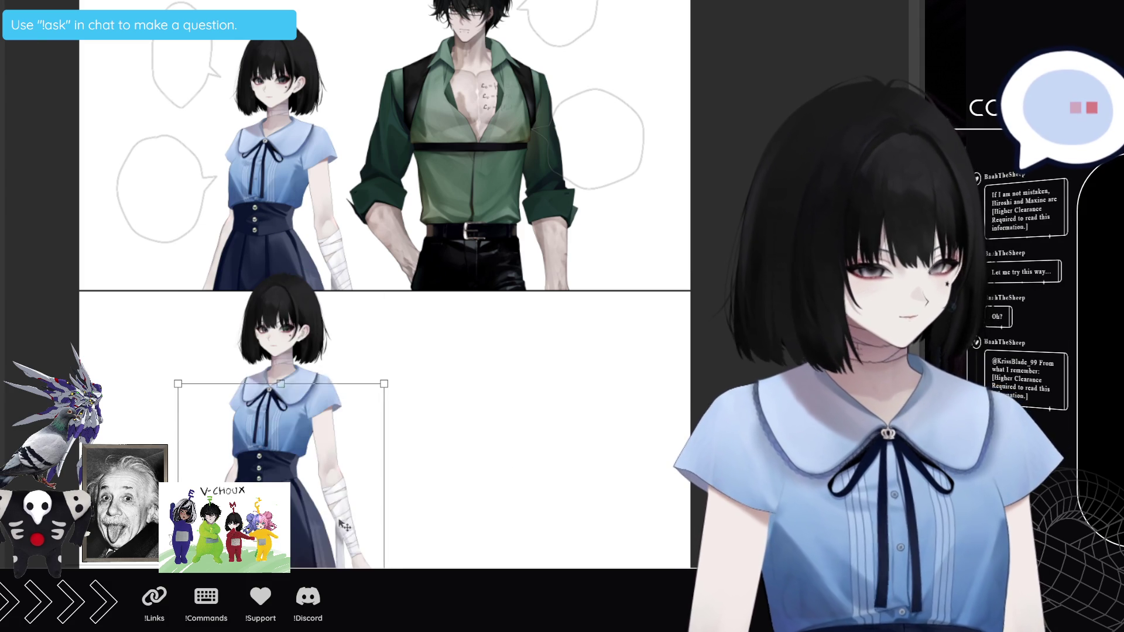
pyautogui.moveTo(280, 381)
pyautogui.mouseDown()
pyautogui.moveTo(299, 70)
pyautogui.moveTo(291, 343)
pyautogui.moveTo(285, 223)
pyautogui.moveTo(278, 343)
pyautogui.mouseUp()
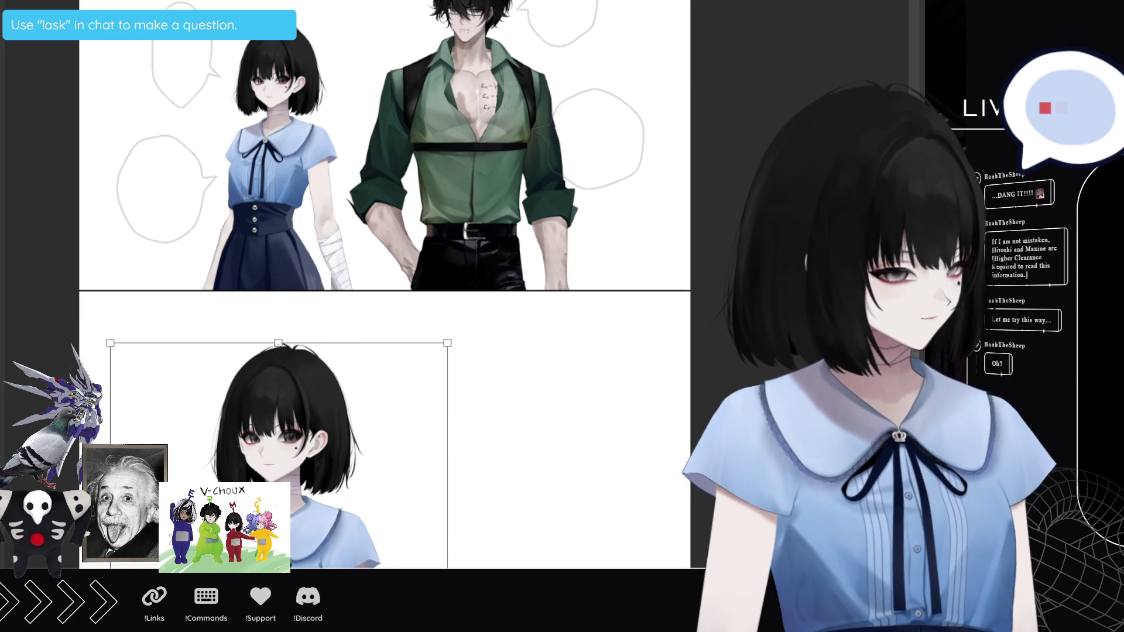
pyautogui.press('Return')
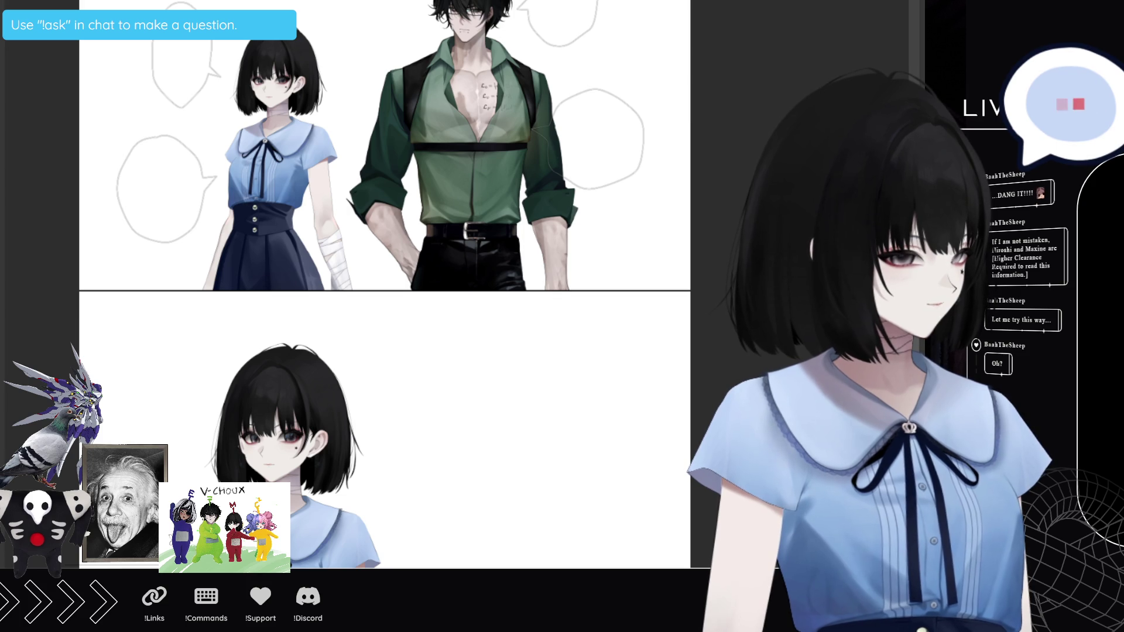
# Step: Place an enlarged close-up of the man beside the girl in the lower panel
pyautogui.hotkey('ctrl', 'z')
pyautogui.hotkey('ctrl', 't')
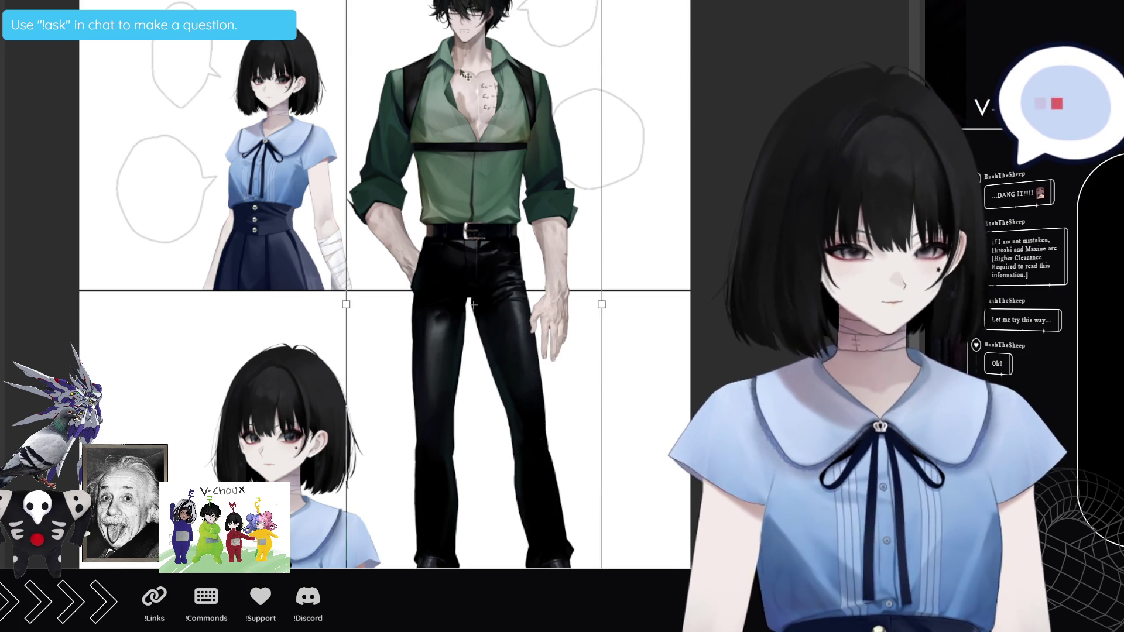
pyautogui.moveTo(577, 451)
pyautogui.mouseDown()
pyautogui.moveTo(527, 409)
pyautogui.moveTo(535, 153)
pyautogui.mouseUp()
pyautogui.moveTo(615, 284)
pyautogui.mouseDown()
pyautogui.moveTo(615, 422)
pyautogui.moveTo(617, 398)
pyautogui.moveTo(619, 409)
pyautogui.moveTo(563, 321)
pyautogui.moveTo(583, 379)
pyautogui.mouseUp()
pyautogui.moveTo(594, 455); pyautogui.dragTo(592, 457)
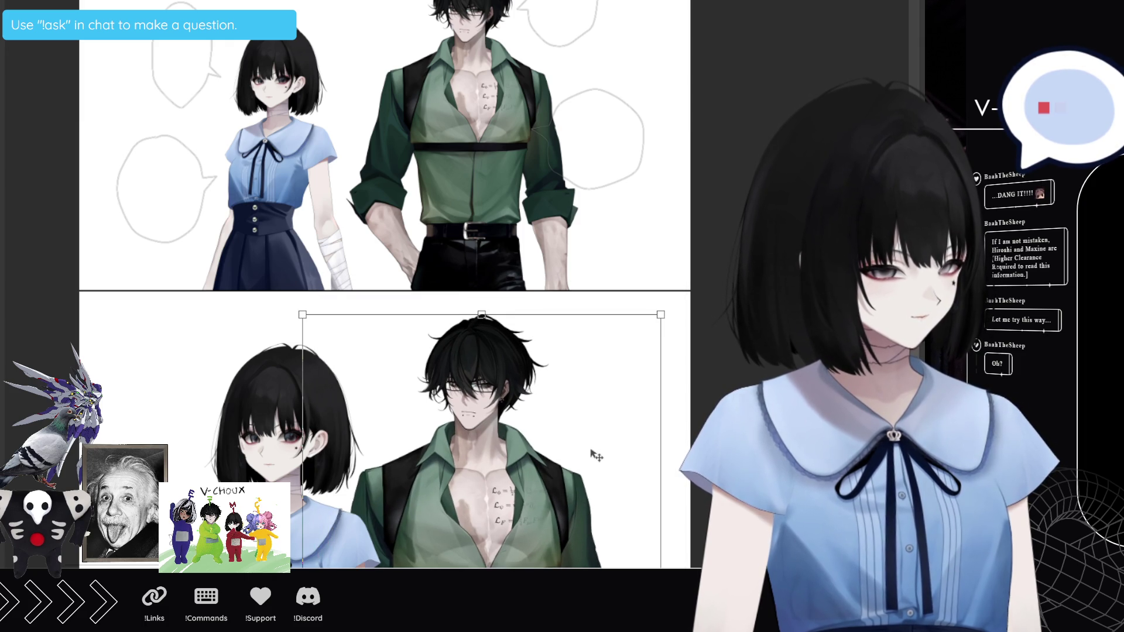
pyautogui.moveTo(482, 315); pyautogui.dragTo(501, 194)
pyautogui.moveTo(558, 299)
pyautogui.mouseDown()
pyautogui.moveTo(574, 376)
pyautogui.moveTo(607, 394)
pyautogui.moveTo(569, 477)
pyautogui.mouseUp()
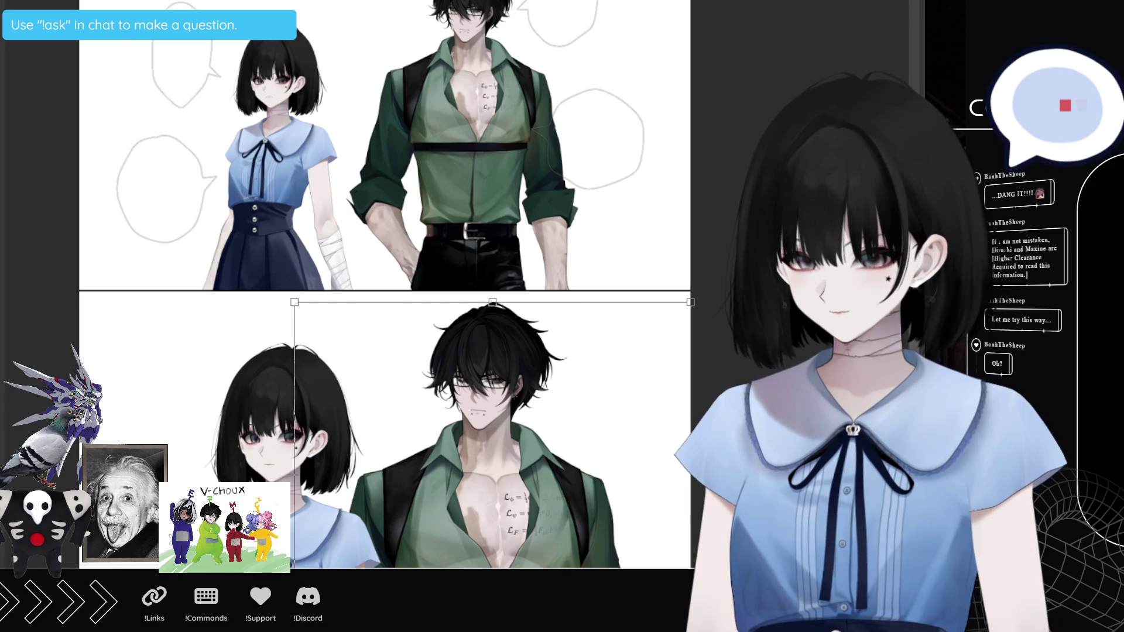
pyautogui.press('Return')
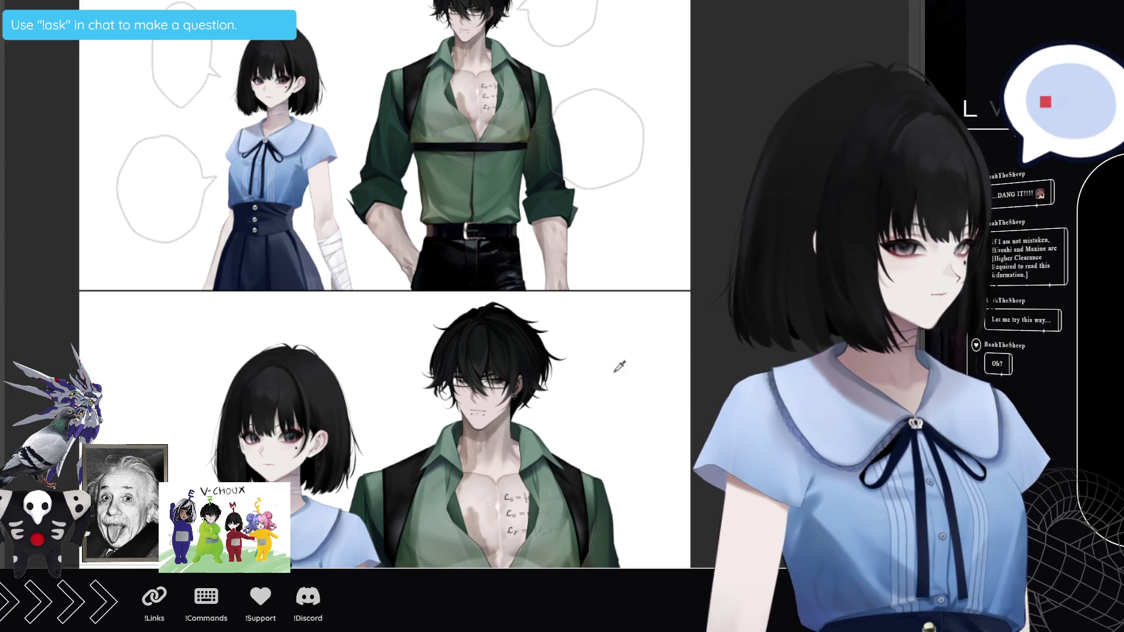
pyautogui.moveTo(130, 371); pyautogui.dragTo(109, 413)
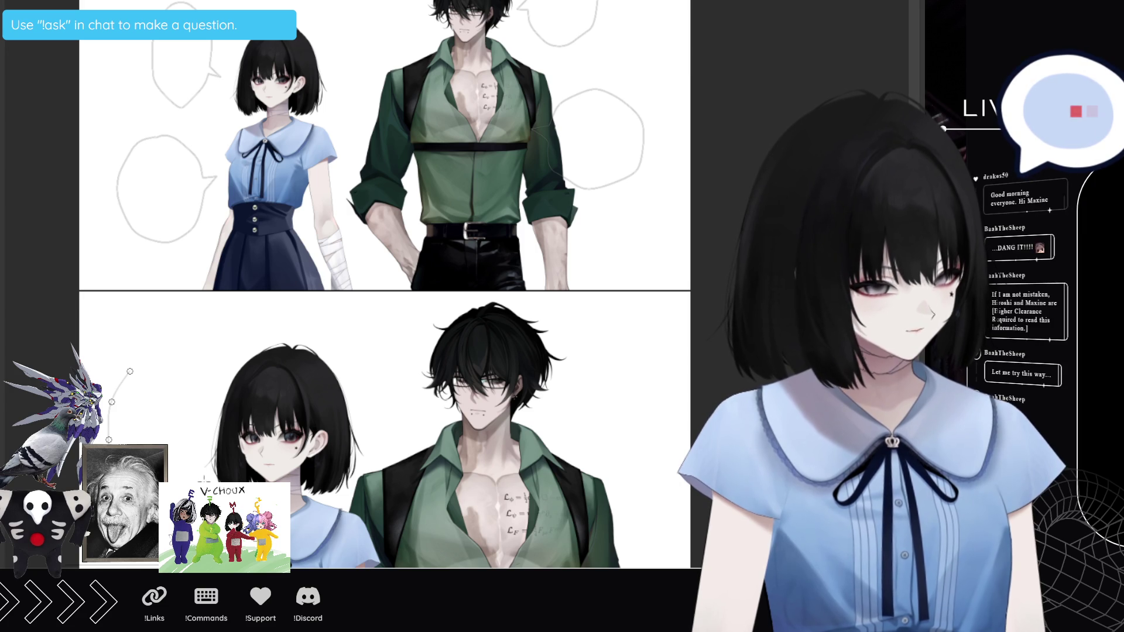
pyautogui.click(206, 464)
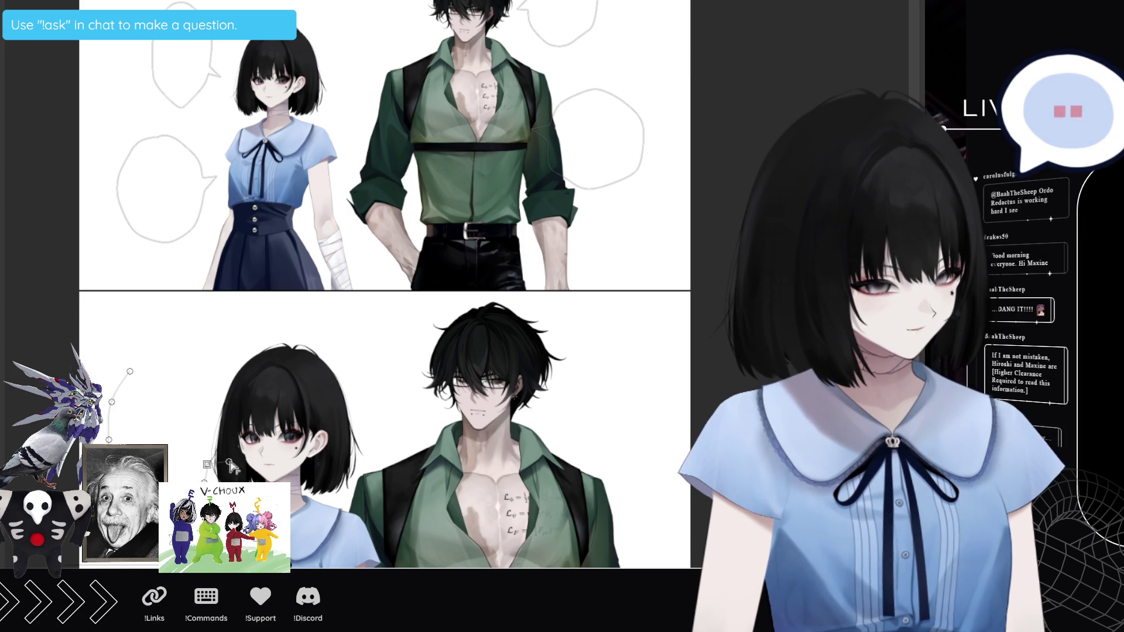
pyautogui.press('Return')
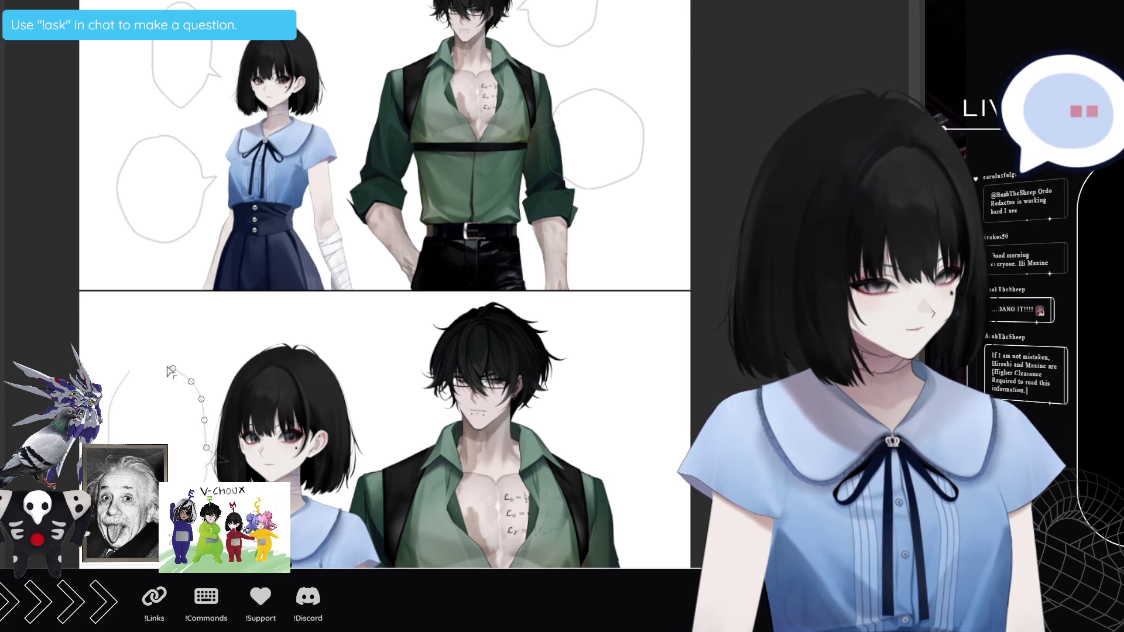
pyautogui.click(140, 361)
pyautogui.press('Return')
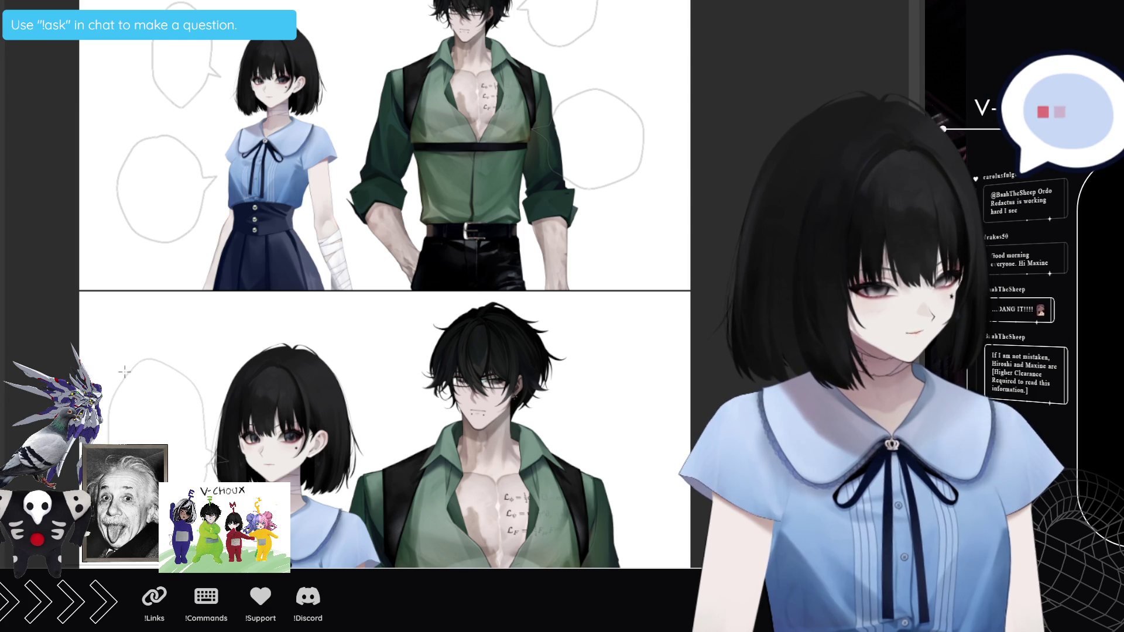
pyautogui.click(537, 418)
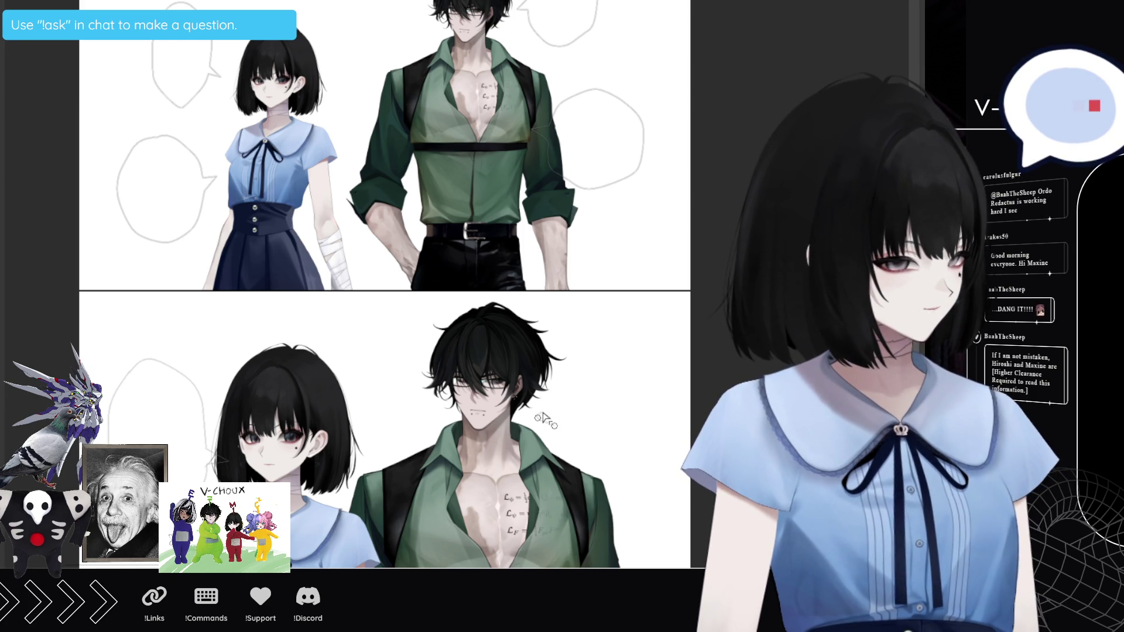
pyautogui.press('Return')
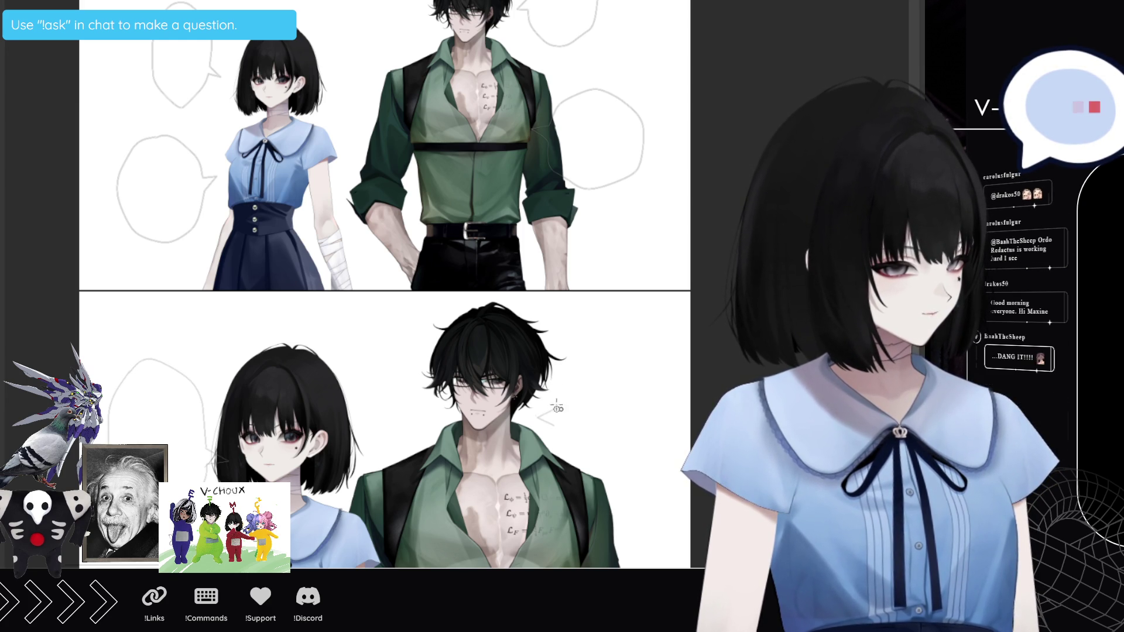
pyautogui.click(559, 375)
pyautogui.click(562, 353)
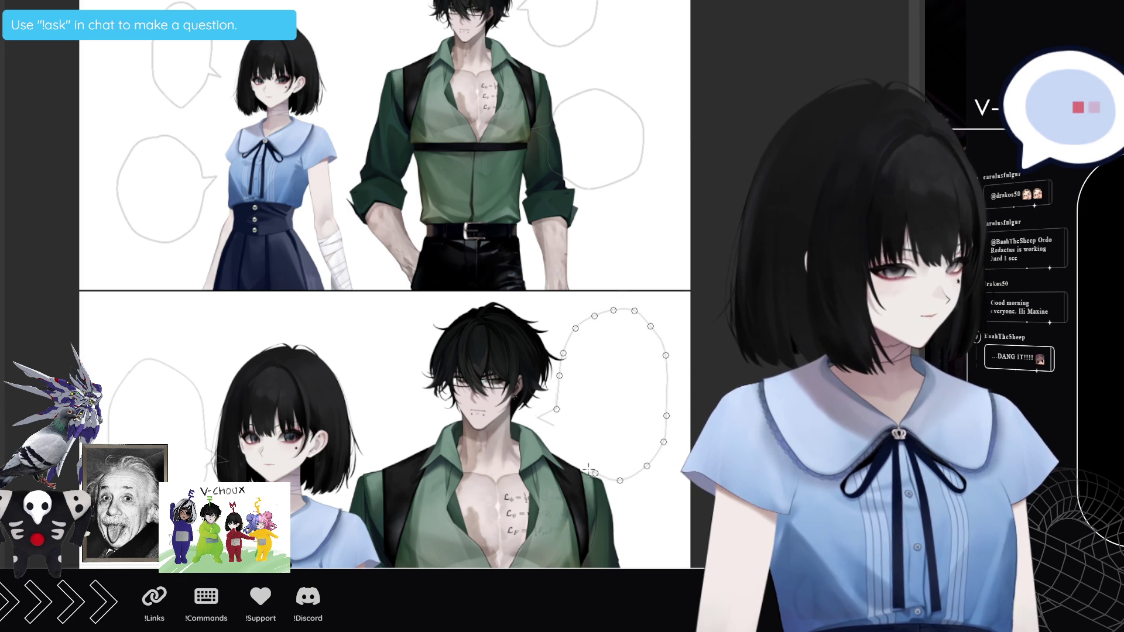
pyautogui.press('Return')
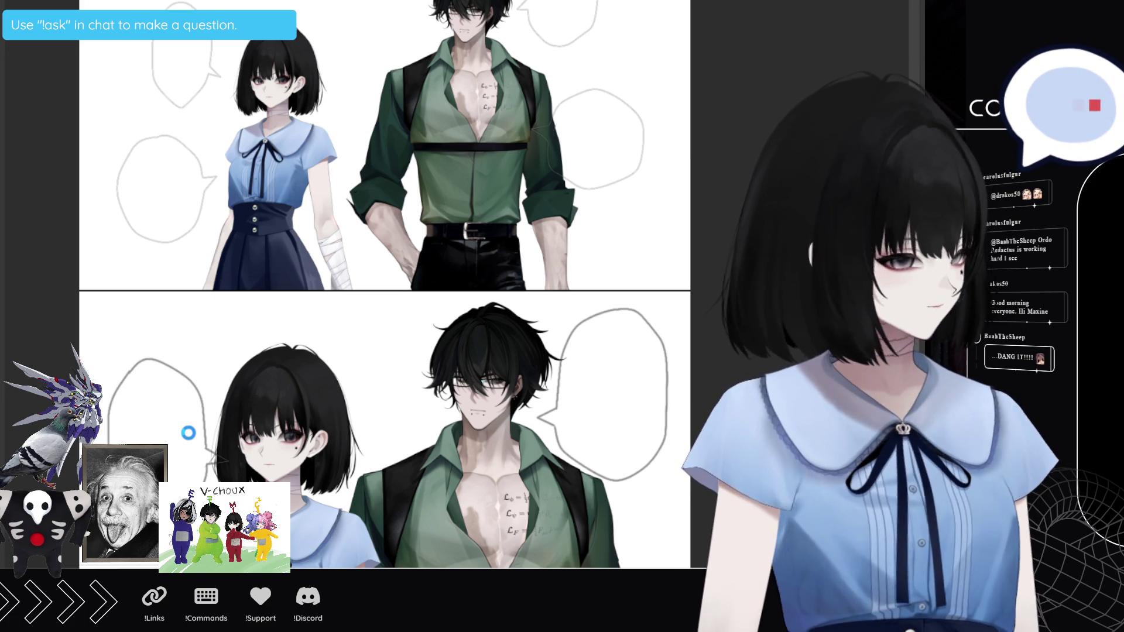
pyautogui.click(181, 394)
pyautogui.hotkey('ctrl', 'd')
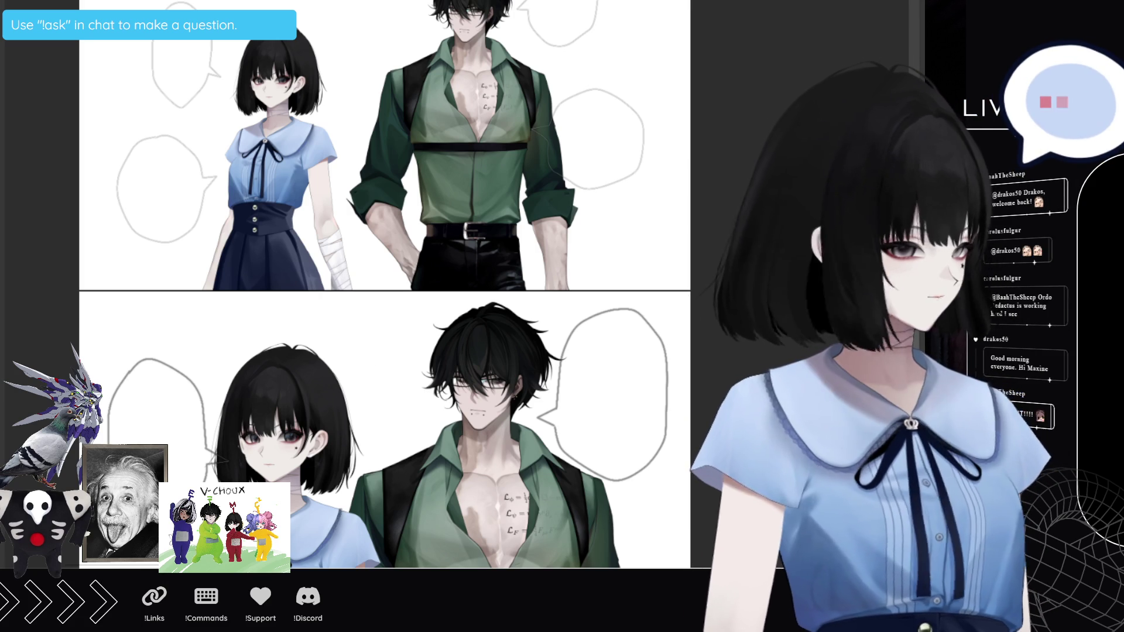
pyautogui.press('Delete')
pyautogui.hotkey('ctrl', 'z')
pyautogui.click(585, 131)
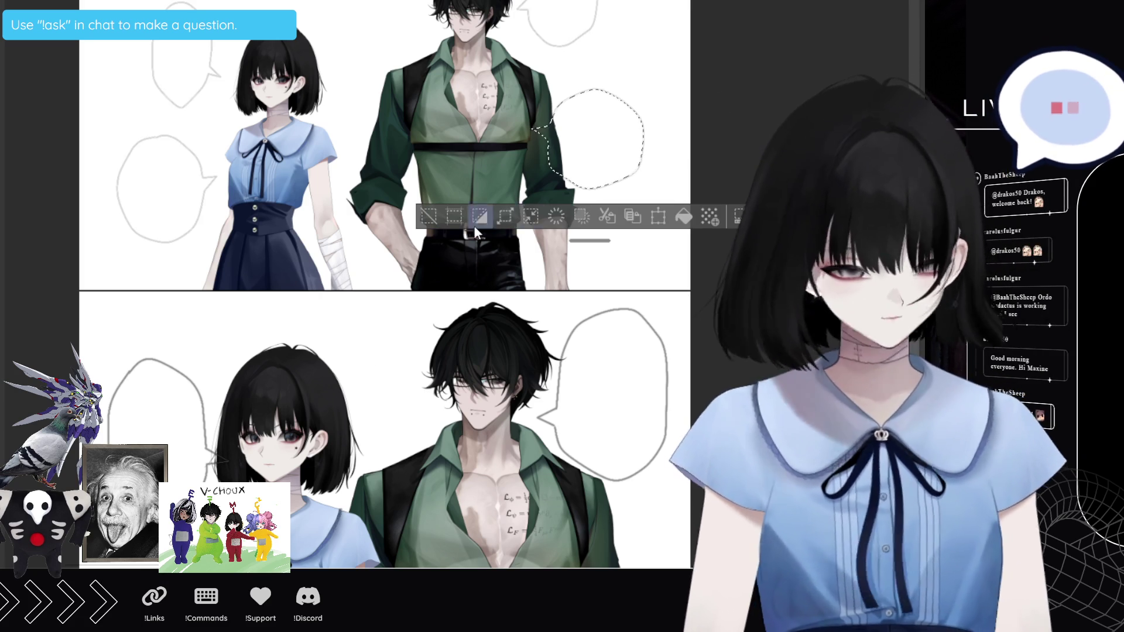
# Step: Fill the upper-right bubble white so it covers the man's sleeve, then deselect
pyautogui.click(679, 216)
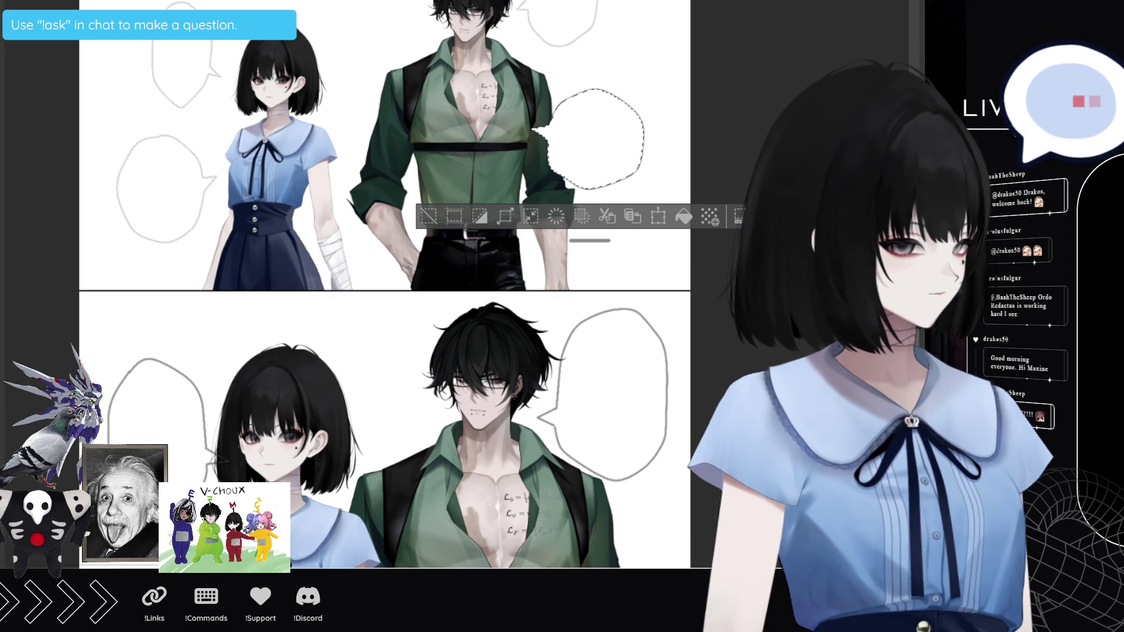
pyautogui.hotkey('ctrl', 'shift', 'i')
pyautogui.hotkey('ctrl', 'd')
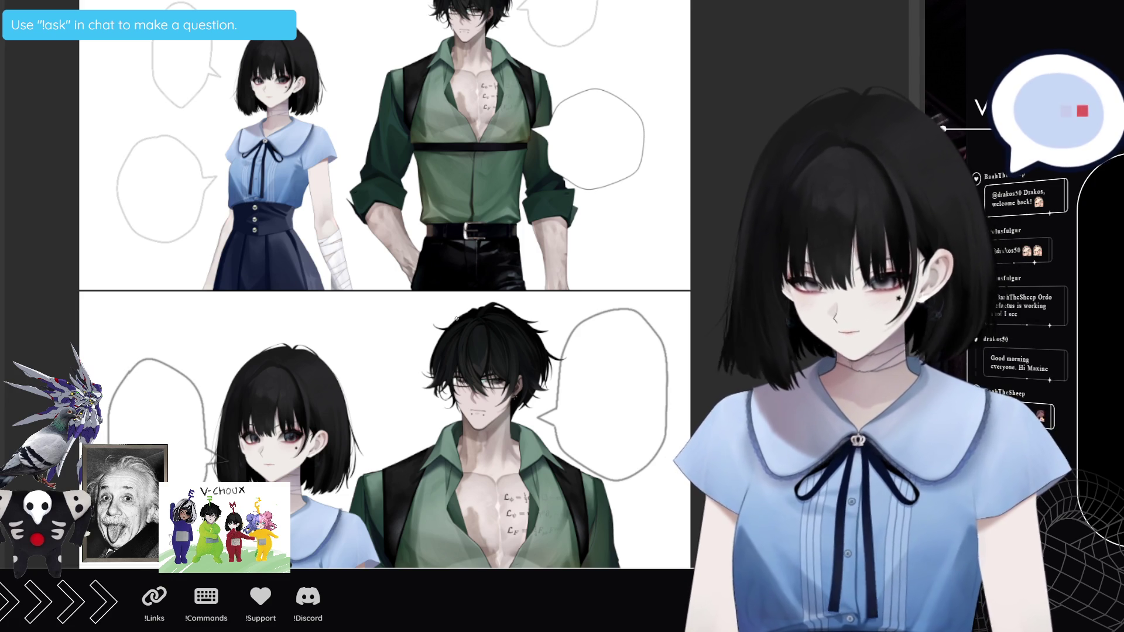
# Step: Zoom into the upper panel and type 'I LIVE' in the girl's top-left bubble
pyautogui.scroll(-3, 456, 319)
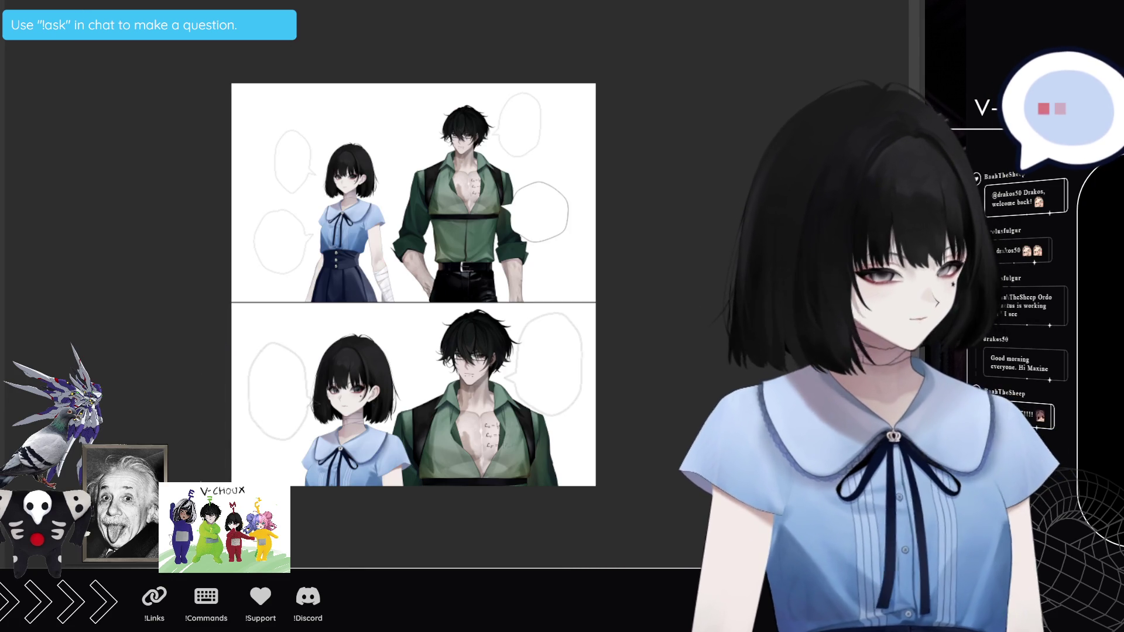
pyautogui.scroll(3, 451, 319)
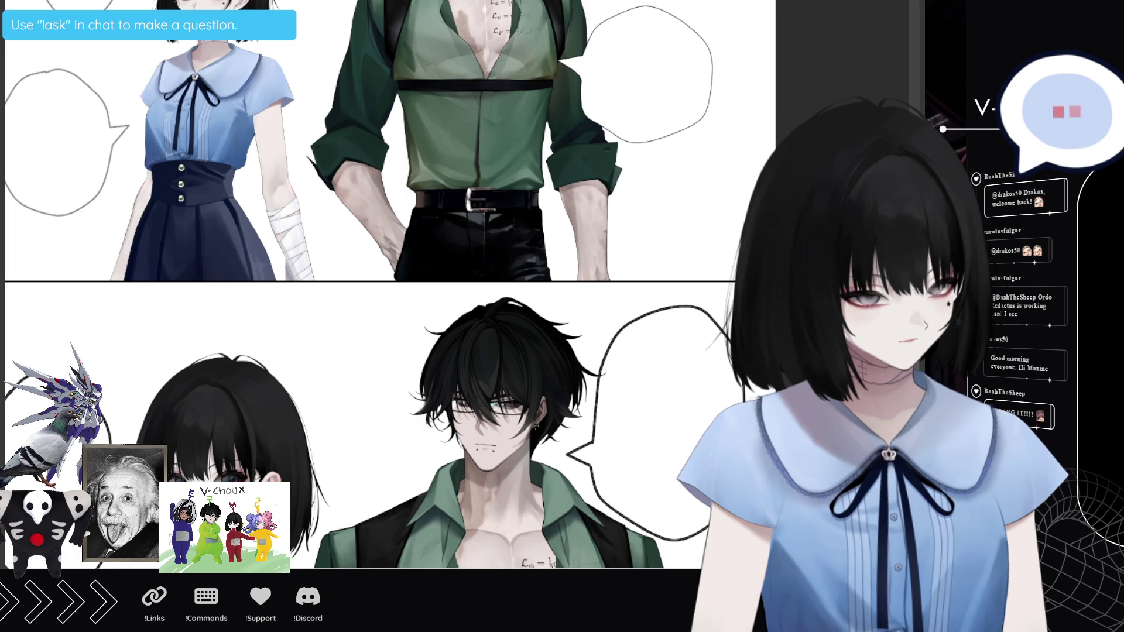
pyautogui.scroll(-2, 451, 320)
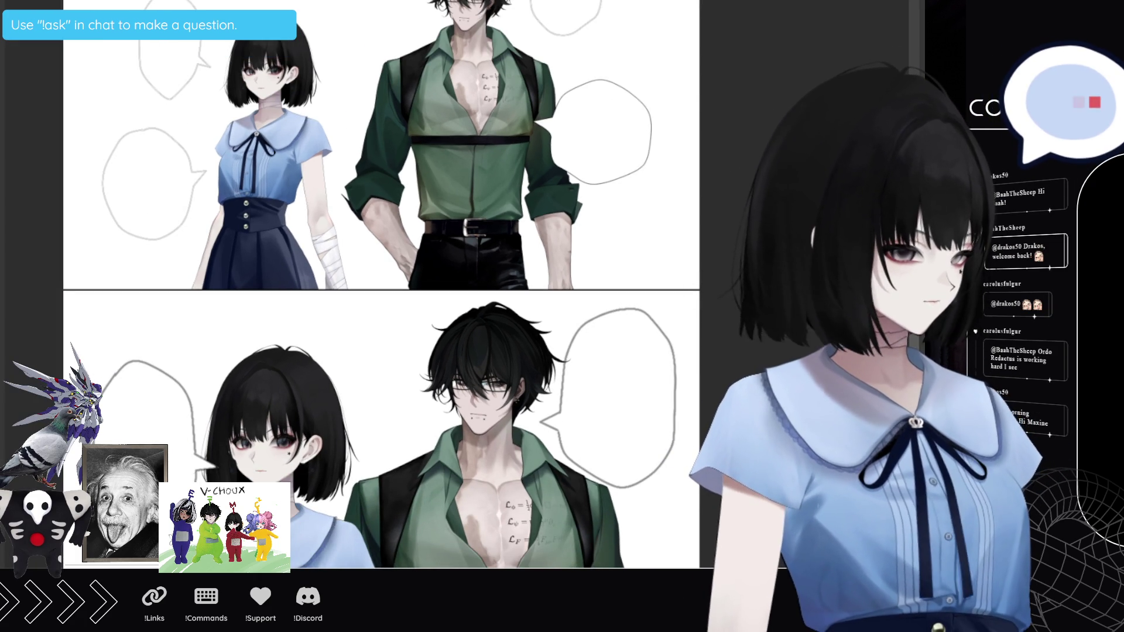
pyautogui.scroll(3, 394, 237)
pyautogui.scroll(2, 209, 207)
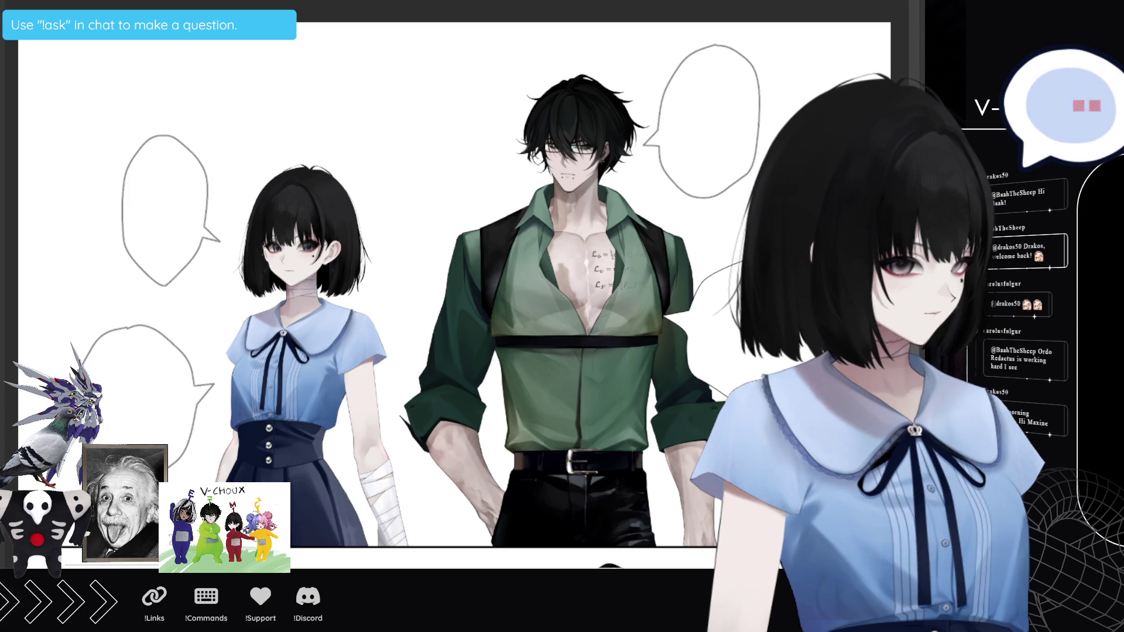
pyautogui.click(144, 178)
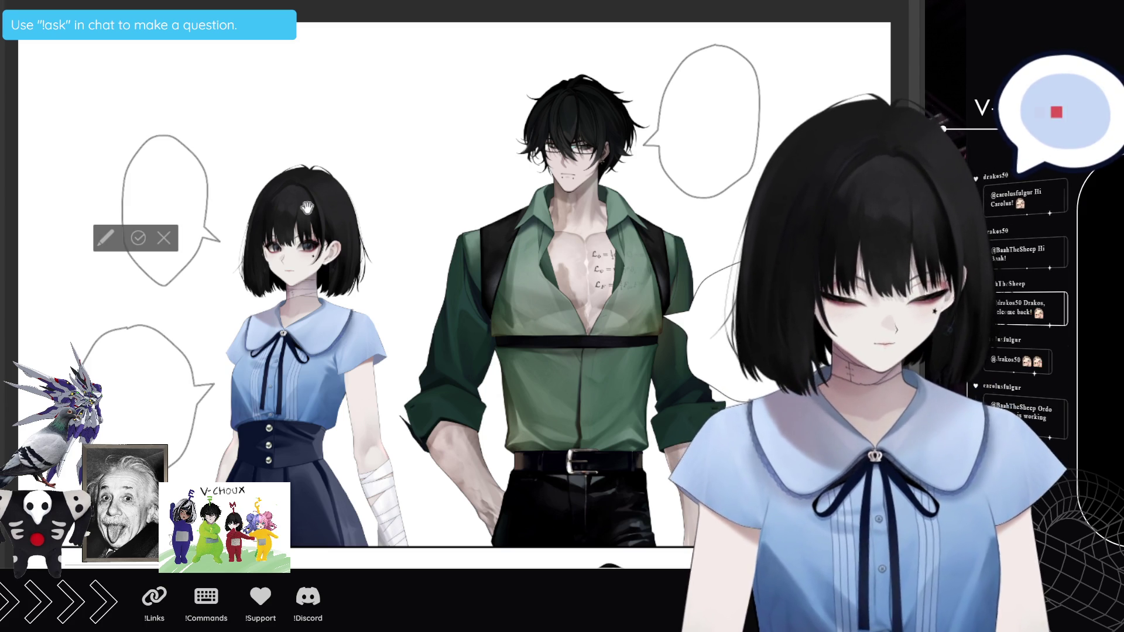
pyautogui.write('I LIVE')
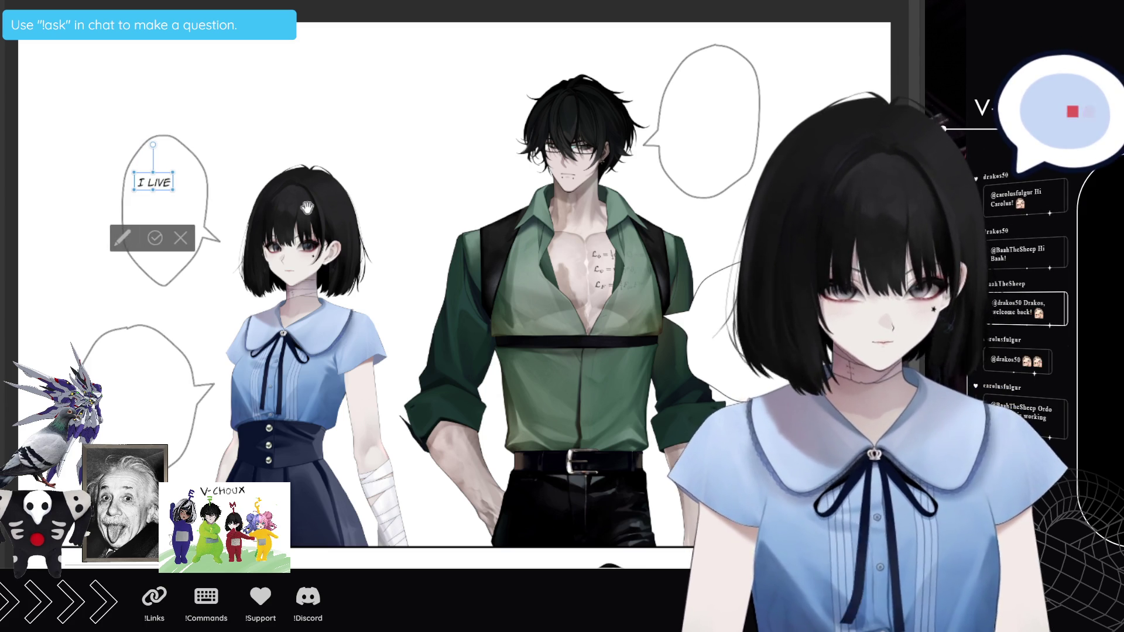
# Step: Type FOR and ASTRO-PHYSICS. on separate lines, then centre, enlarge and nudge the text left
pyautogui.press('Return')
pyautogui.write('FOR')
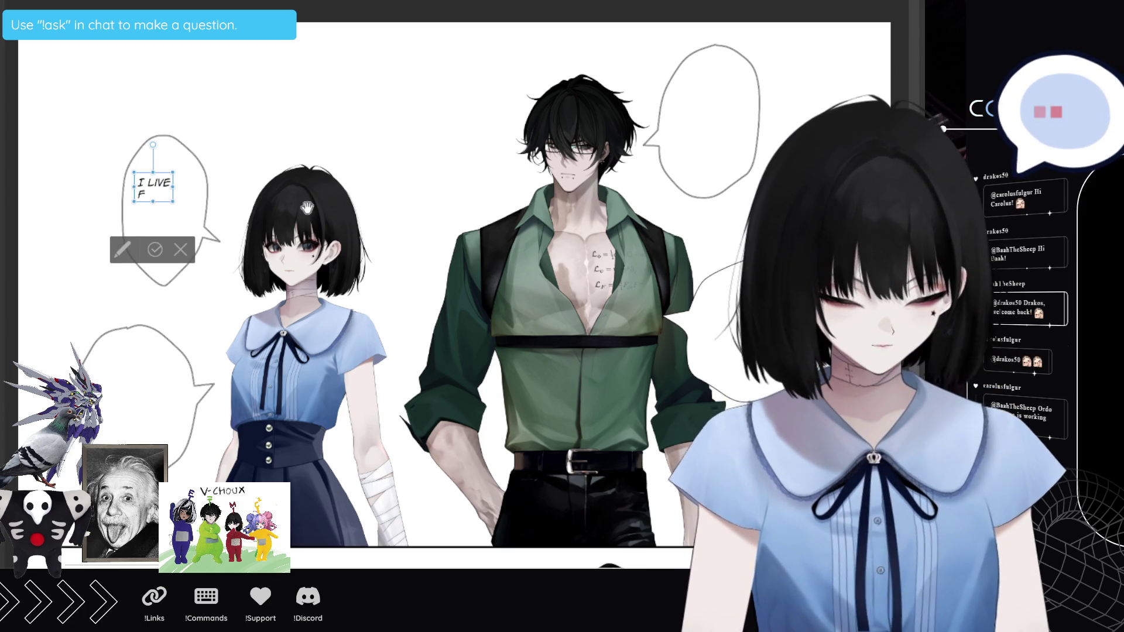
pyautogui.press('Return')
pyautogui.write('AS')
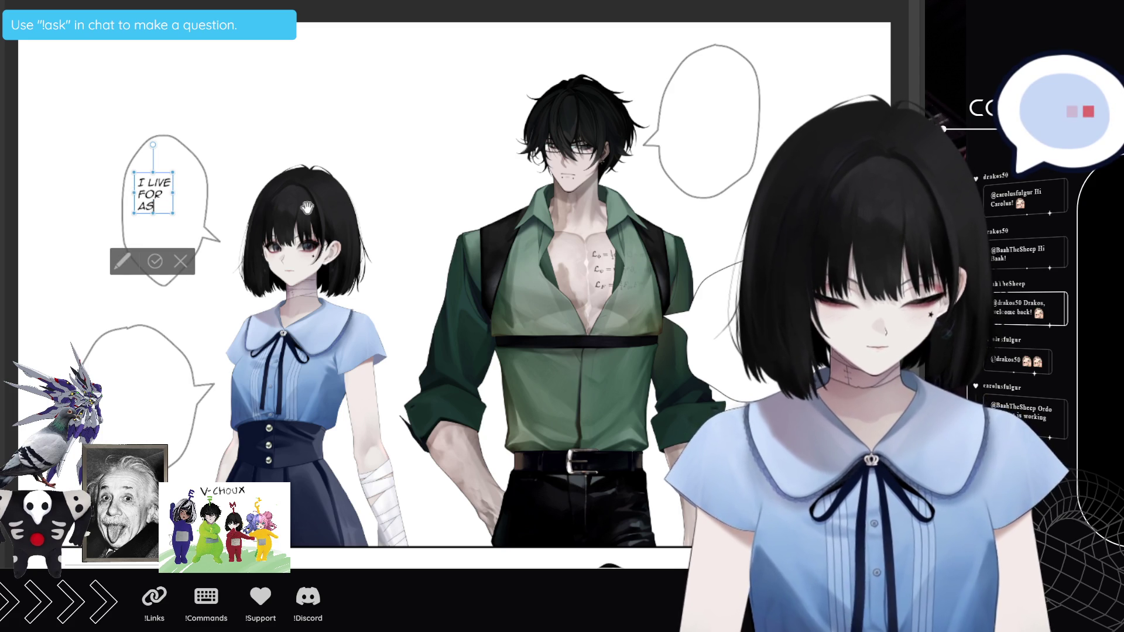
pyautogui.write('TRO-')
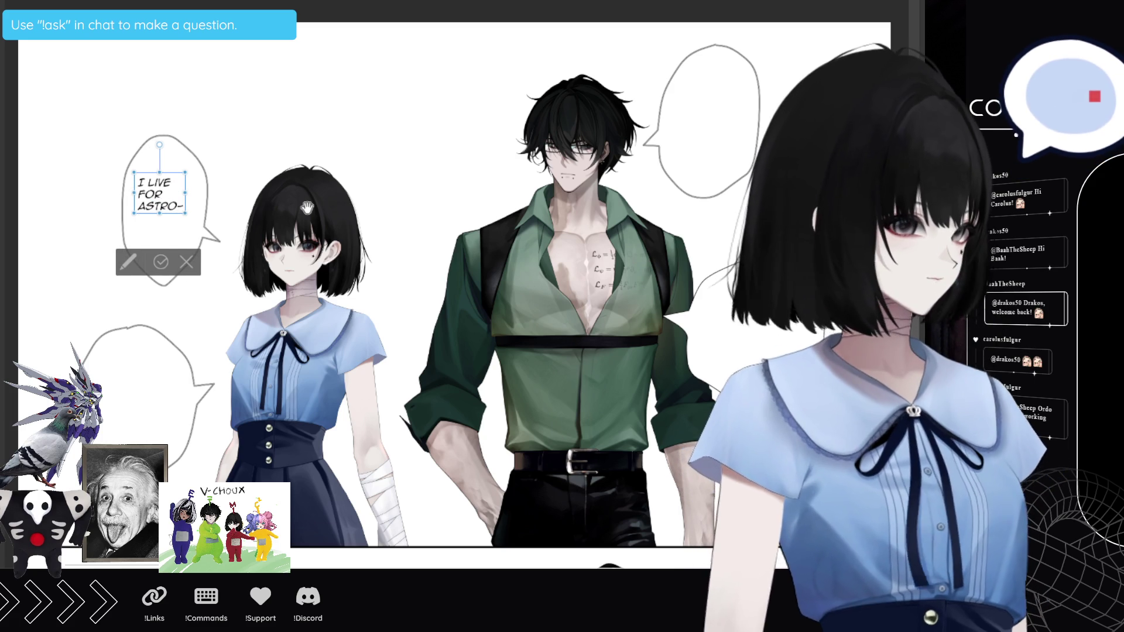
pyautogui.press('Return')
pyautogui.write('ASTRO-P')
pyautogui.write('HY')
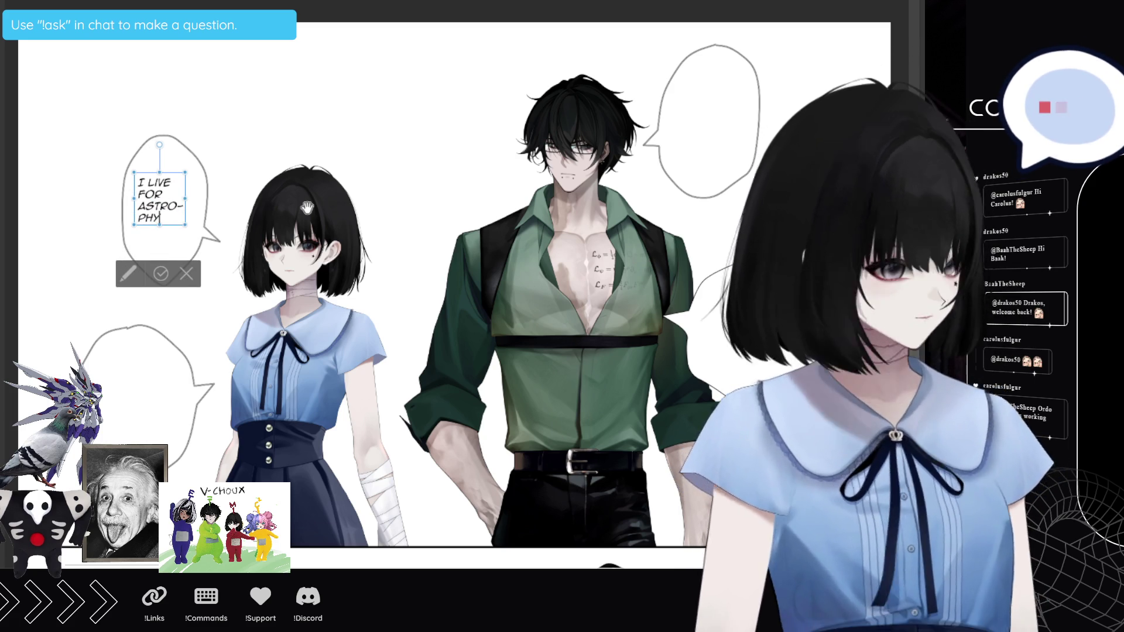
pyautogui.write('SICS.')
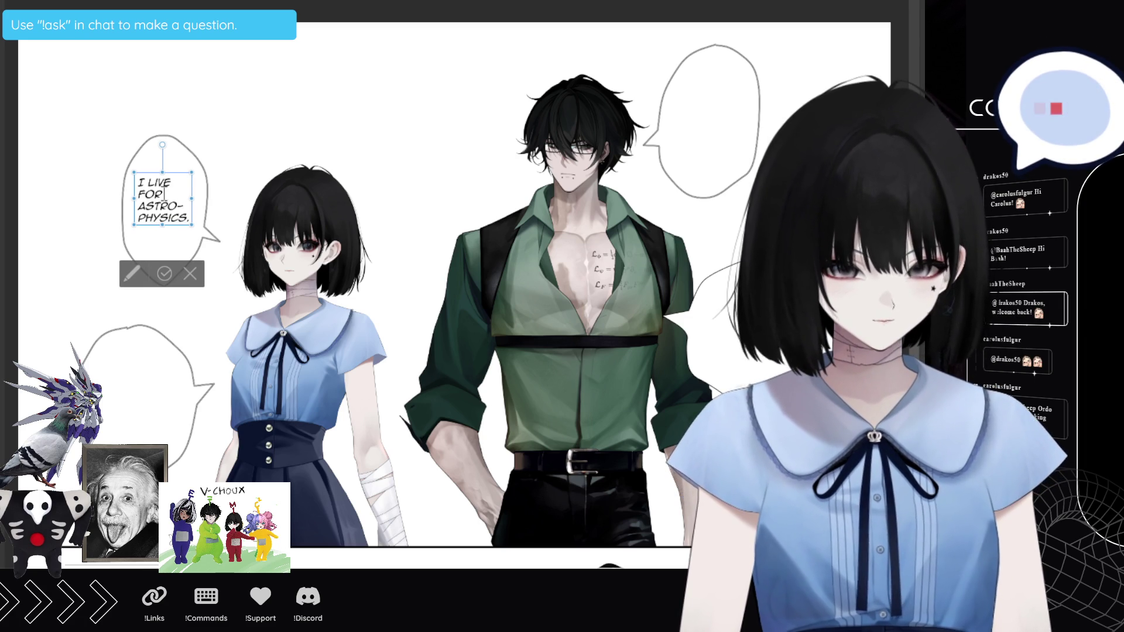
pyautogui.moveTo(138, 183); pyautogui.dragTo(190, 220)
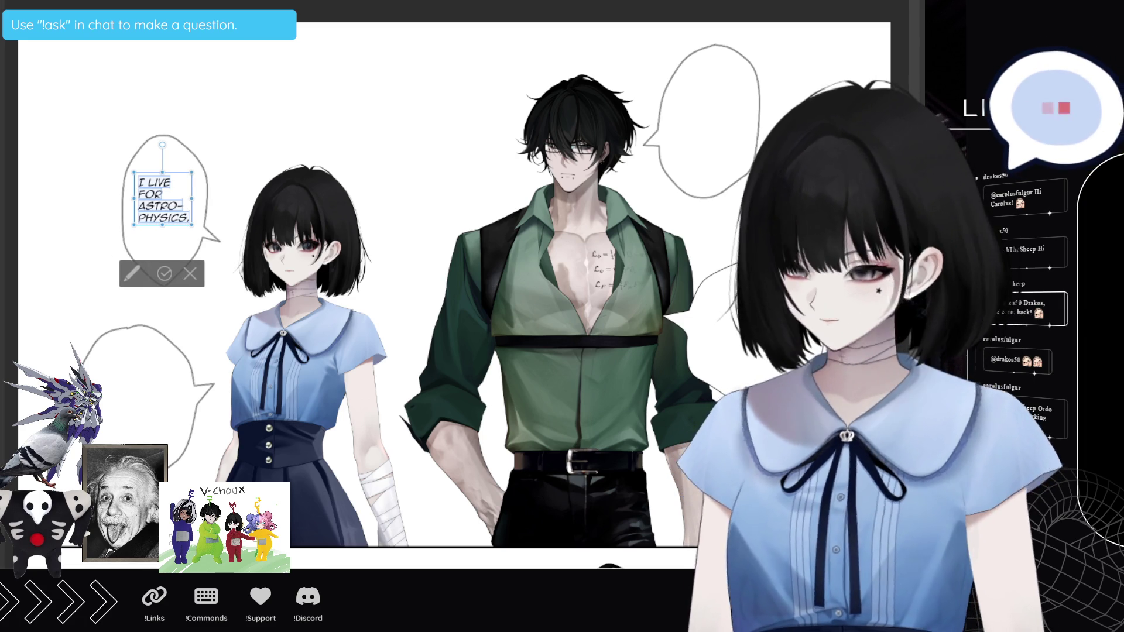
pyautogui.hotkey('ctrl', 'e')
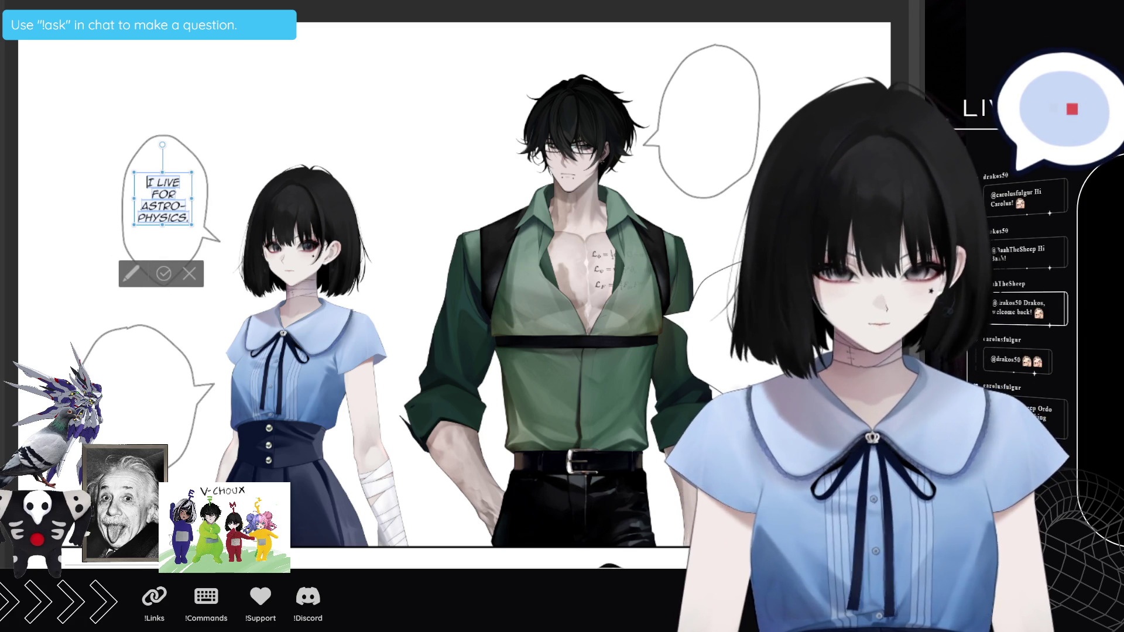
pyautogui.hotkey('ctrl', ']')
pyautogui.hotkey('ctrl', ']')
pyautogui.hotkey('ctrl', ']')
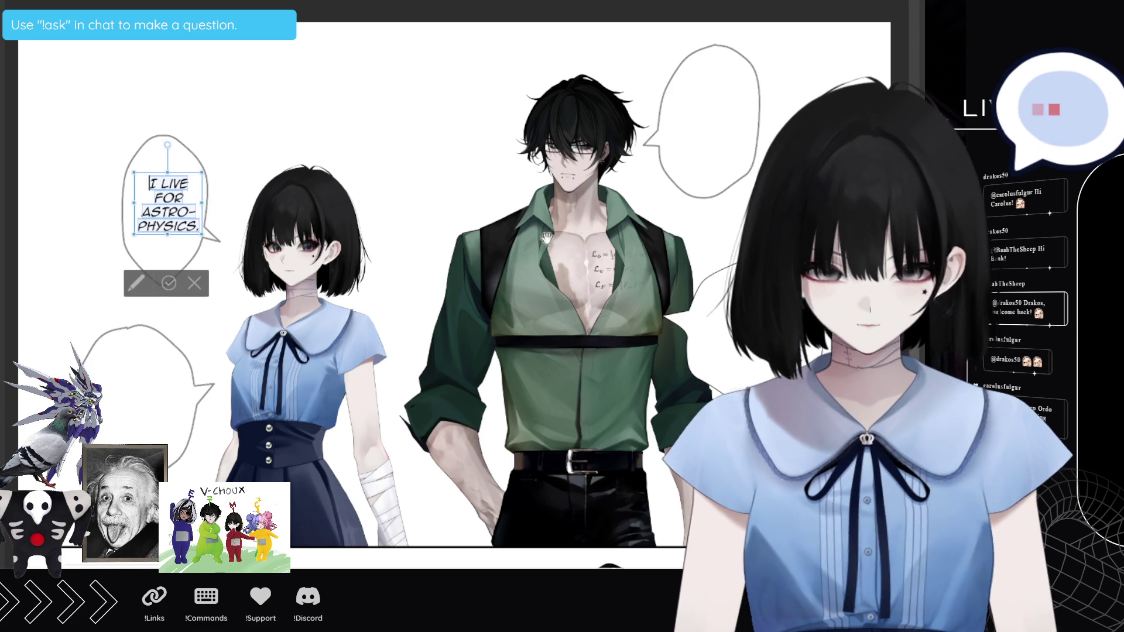
pyautogui.moveTo(189, 242); pyautogui.dragTo(186, 227)
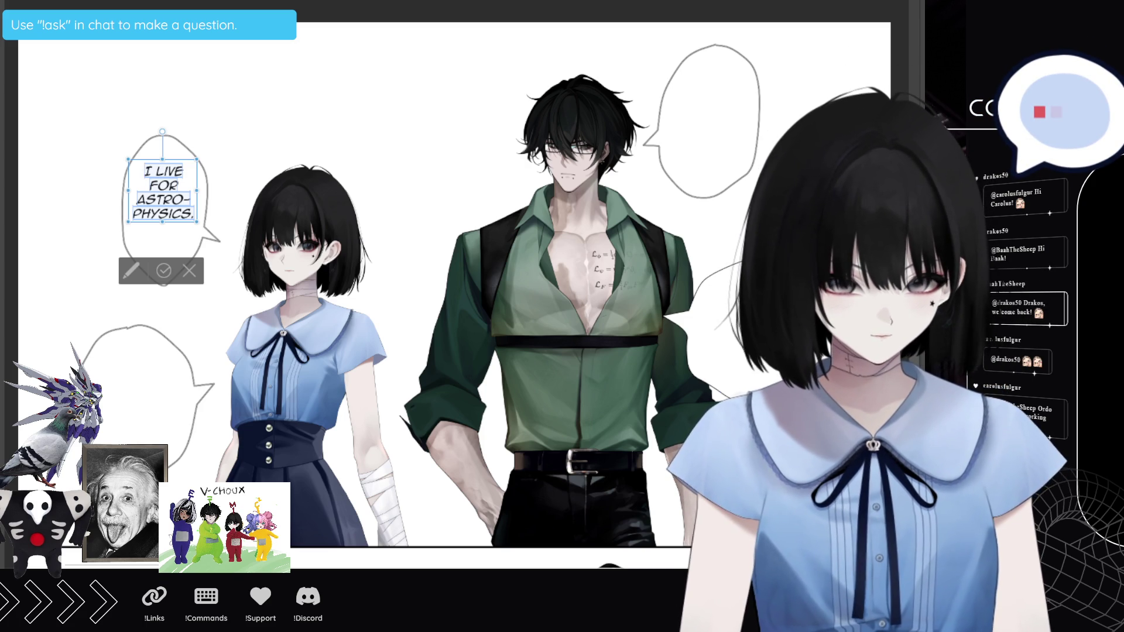
# Step: Insert THEORETICAL. after FOR, hyphen-broken as THEORE-TICAL. over two lines, and finish editing
pyautogui.press('Return')
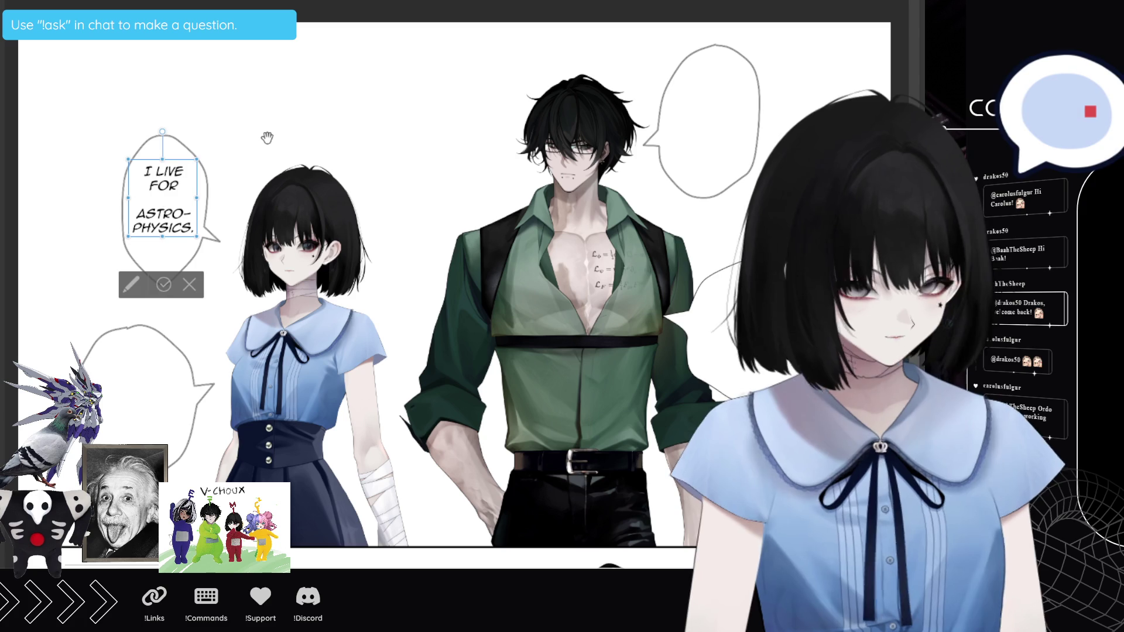
pyautogui.write('THEORETICAL.')
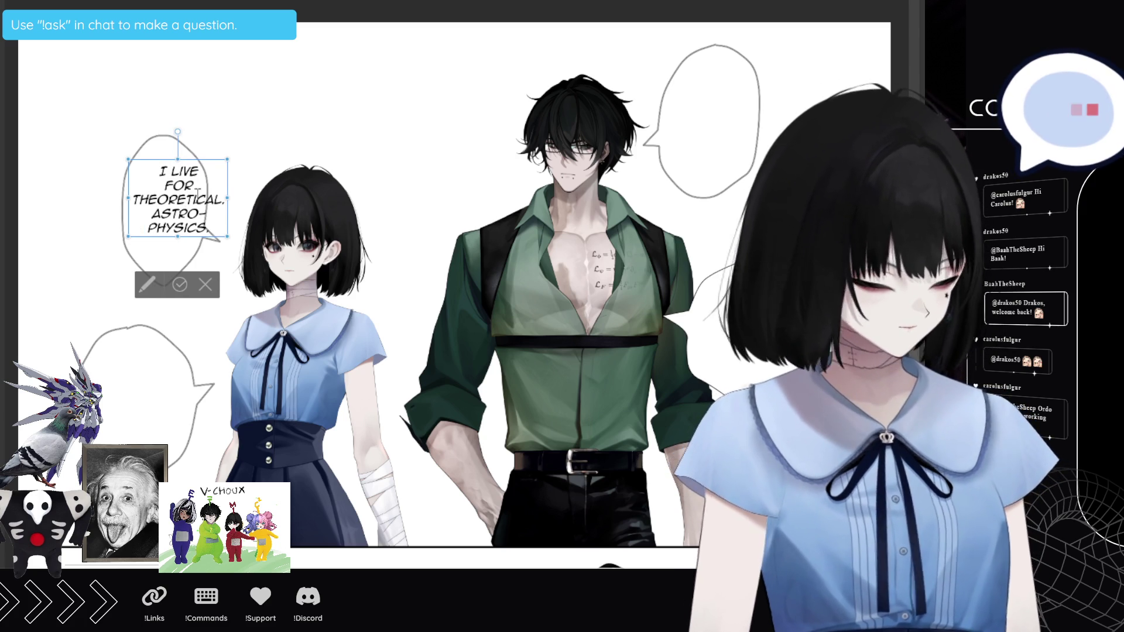
pyautogui.click(180, 199)
pyautogui.write('-')
pyautogui.press('Return')
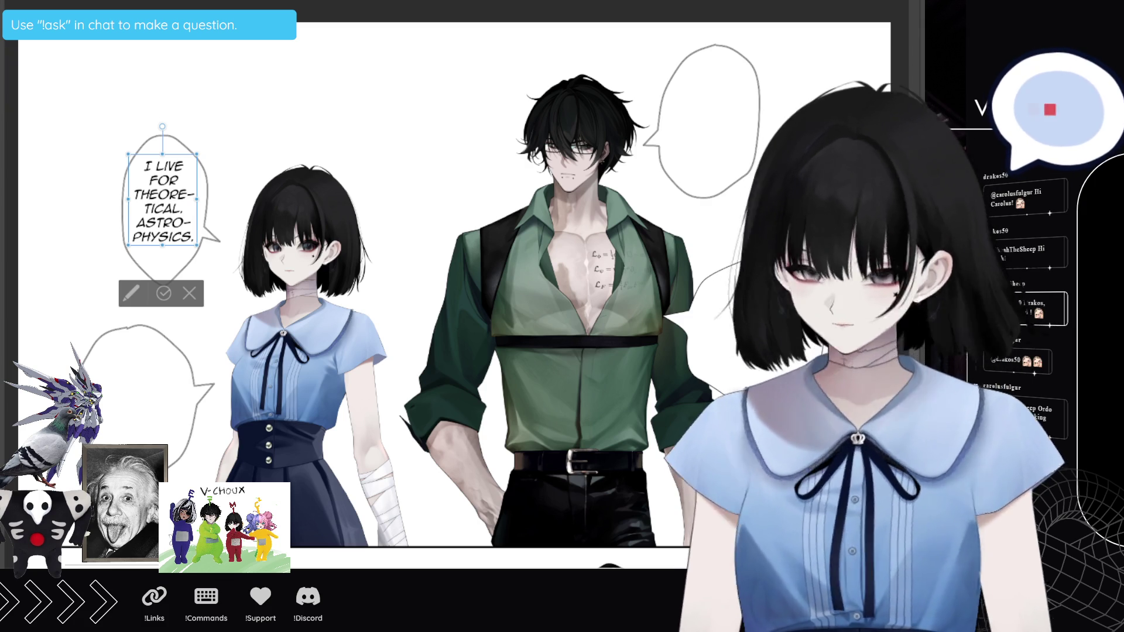
pyautogui.press('Escape')
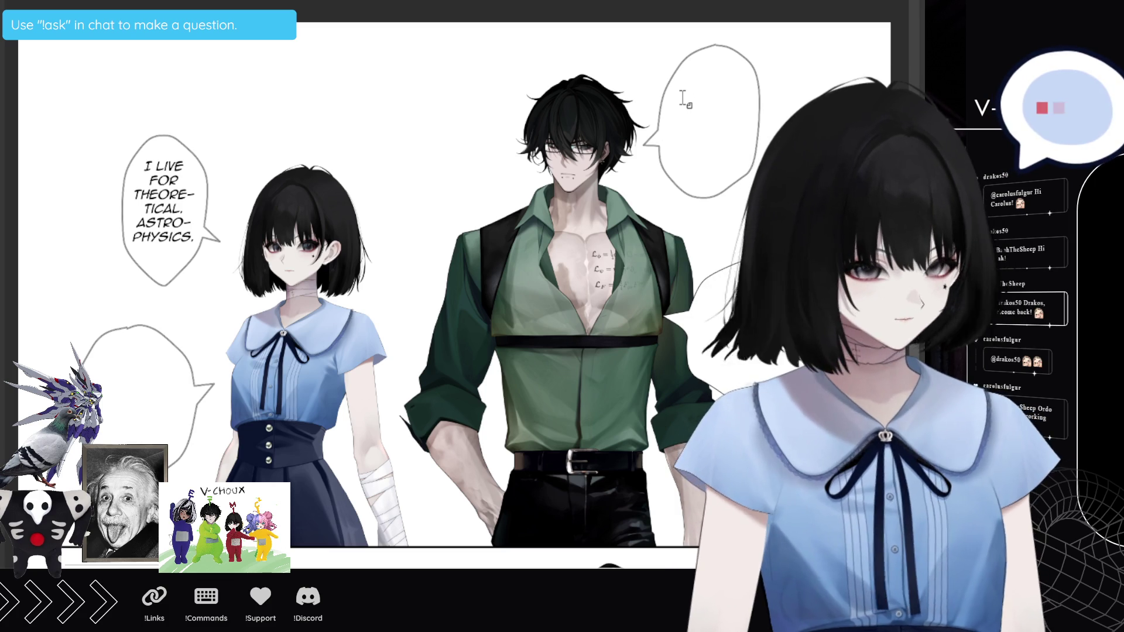
# Step: Paste 'I LIVE FOR PHYSICS.' into the man's upper bubble, split onto three lines
pyautogui.click(683, 99)
pyautogui.write('I LIVE FOR PHYSICS.')
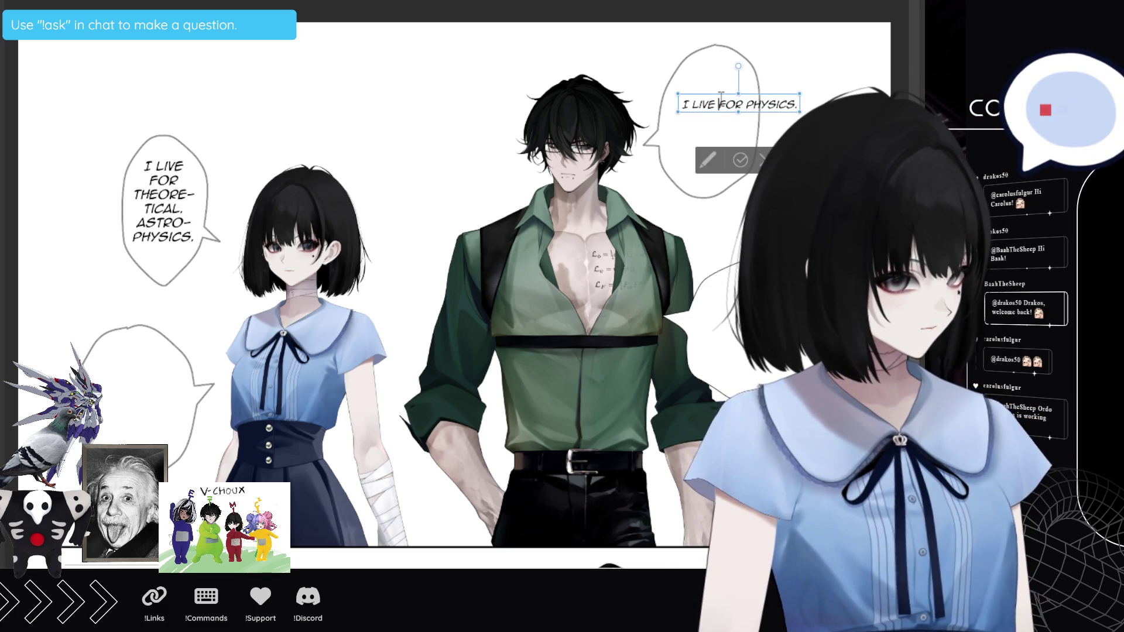
pyautogui.click(720, 104)
pyautogui.press('Return')
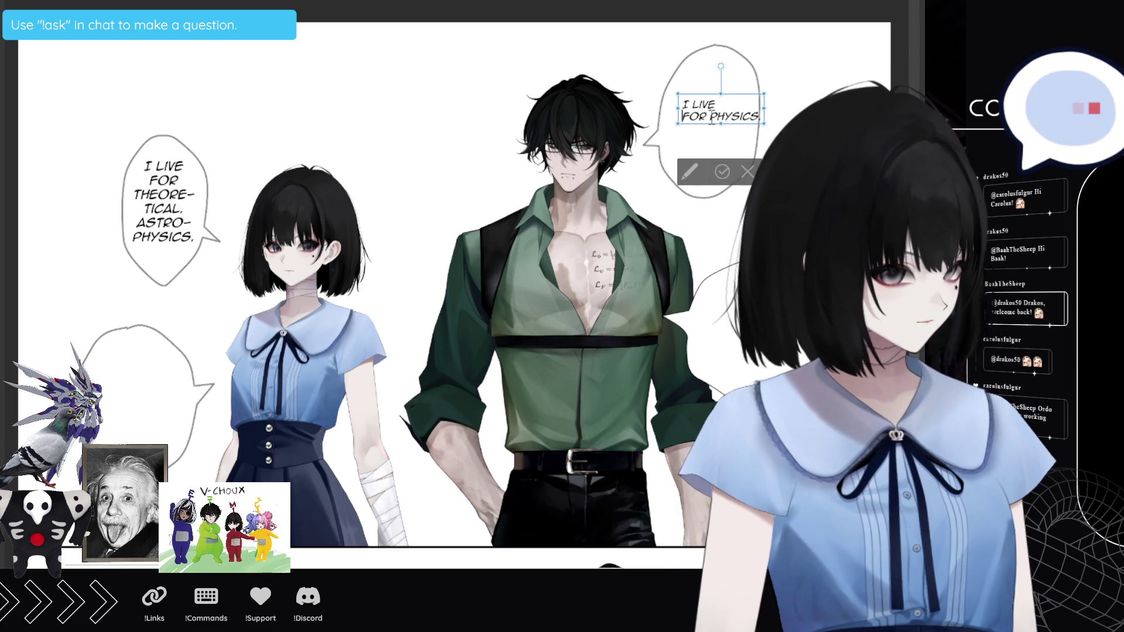
pyautogui.click(711, 116)
pyautogui.press('Return')
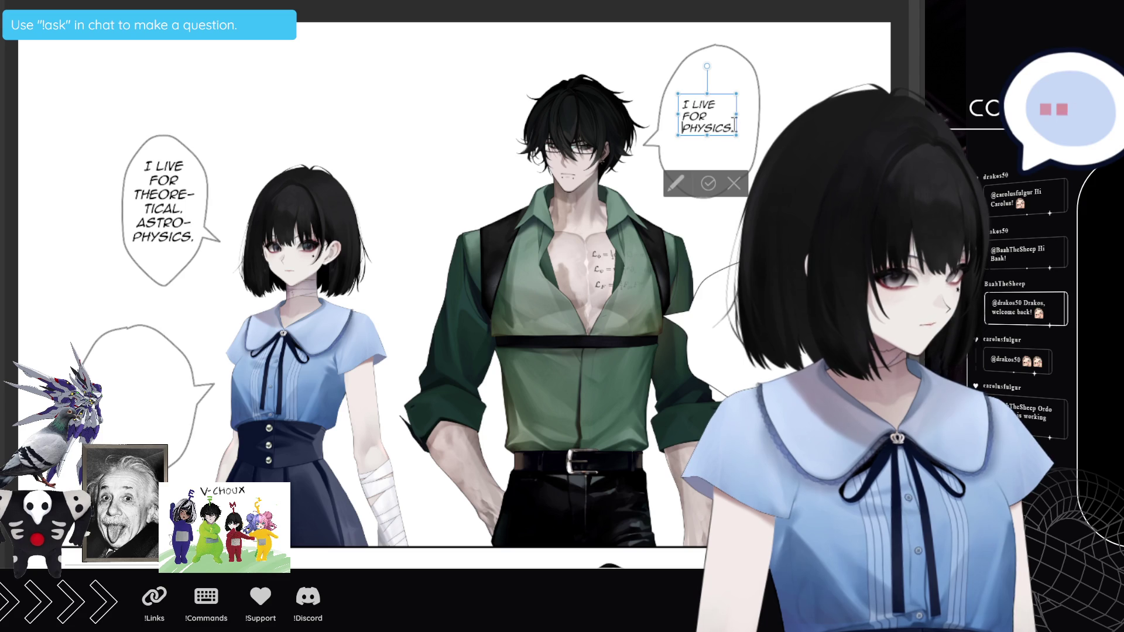
# Step: Centre and enlarge the man's text, nudge it up-left, and commit it
pyautogui.hotkey('ctrl', 'a')
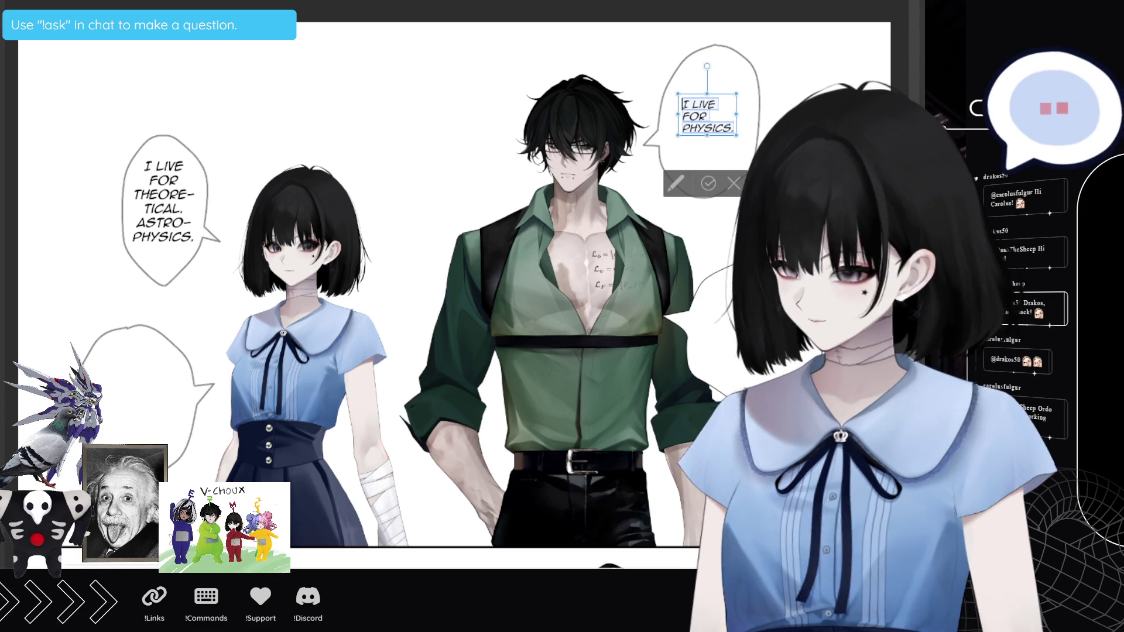
pyautogui.hotkey('ctrl', 'e')
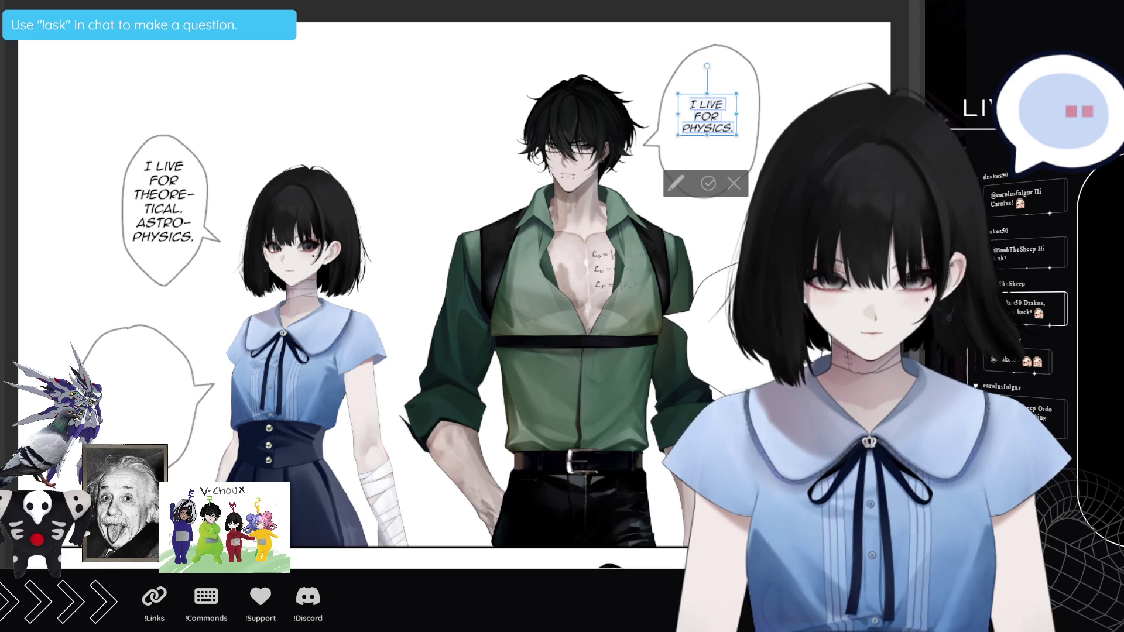
pyautogui.hotkey('ctrl', 'shift', '.')
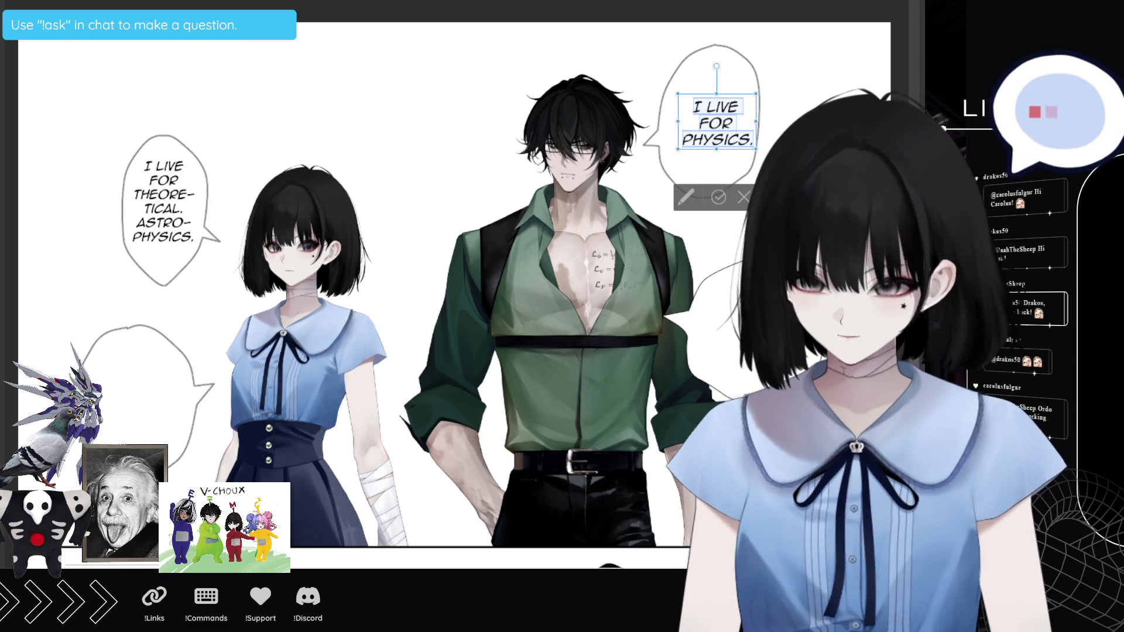
pyautogui.moveTo(734, 155); pyautogui.dragTo(728, 152)
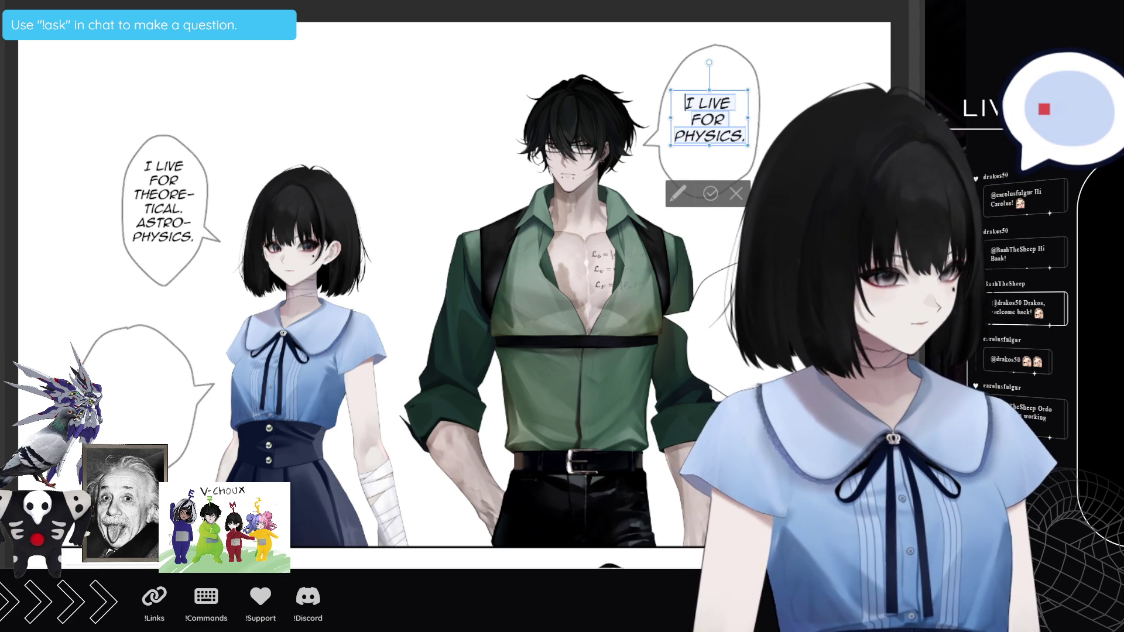
pyautogui.click(710, 193)
pyautogui.scroll(-2, 231, 286)
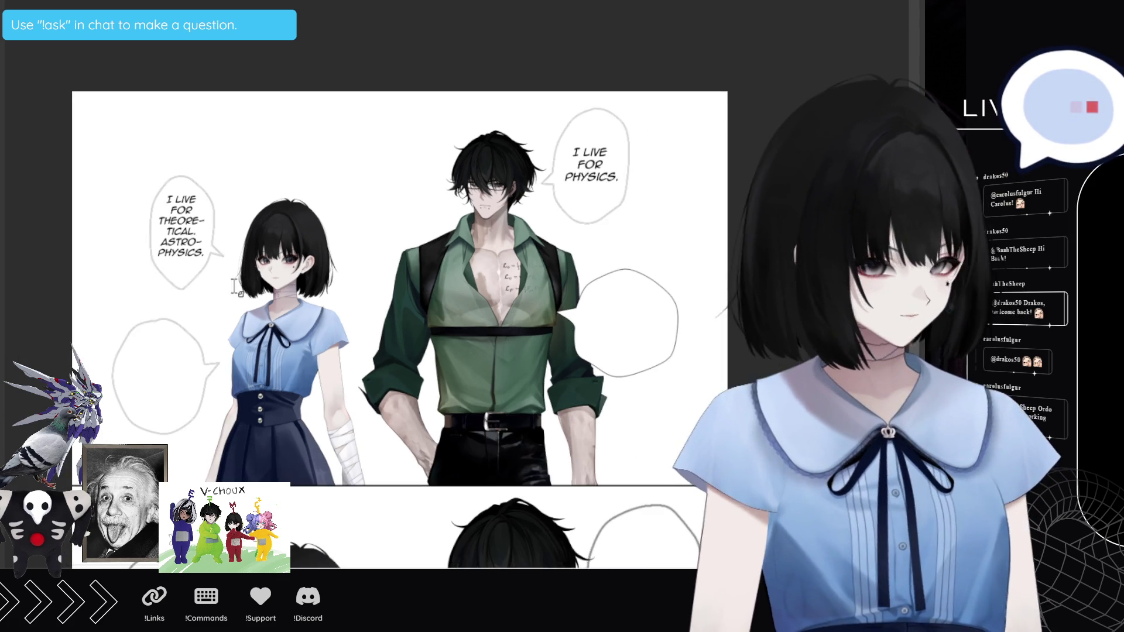
# Step: Paste 'GENERAL RELATIVITY.' into the girl's lower bubble, breaking the line before RELATIVITY
pyautogui.scroll(1, 231, 286)
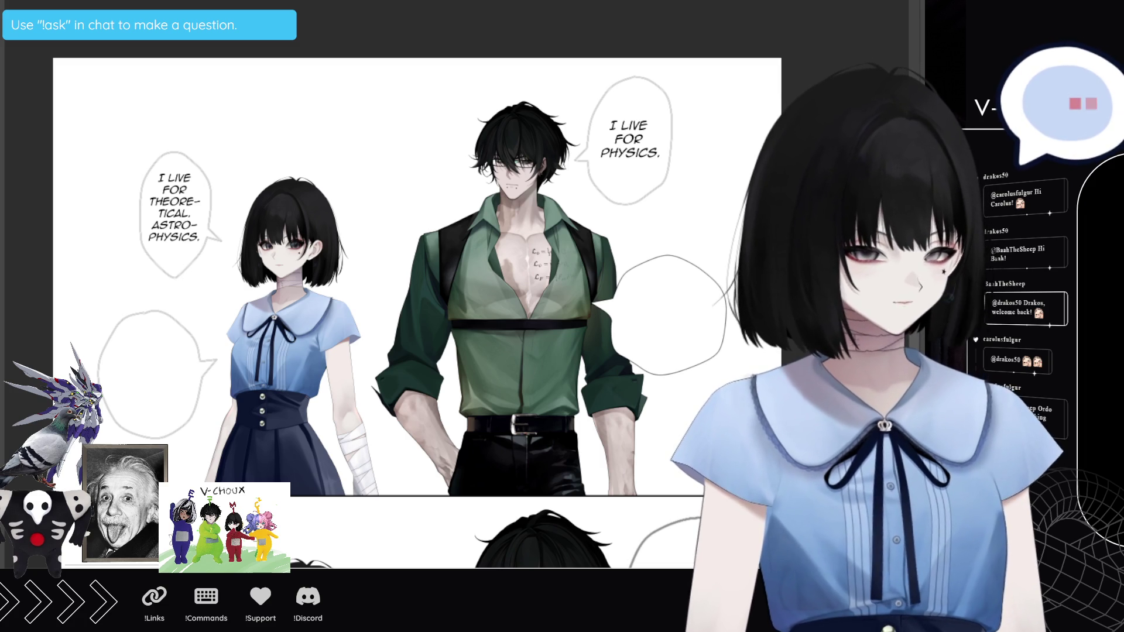
pyautogui.scroll(1, 129, 380)
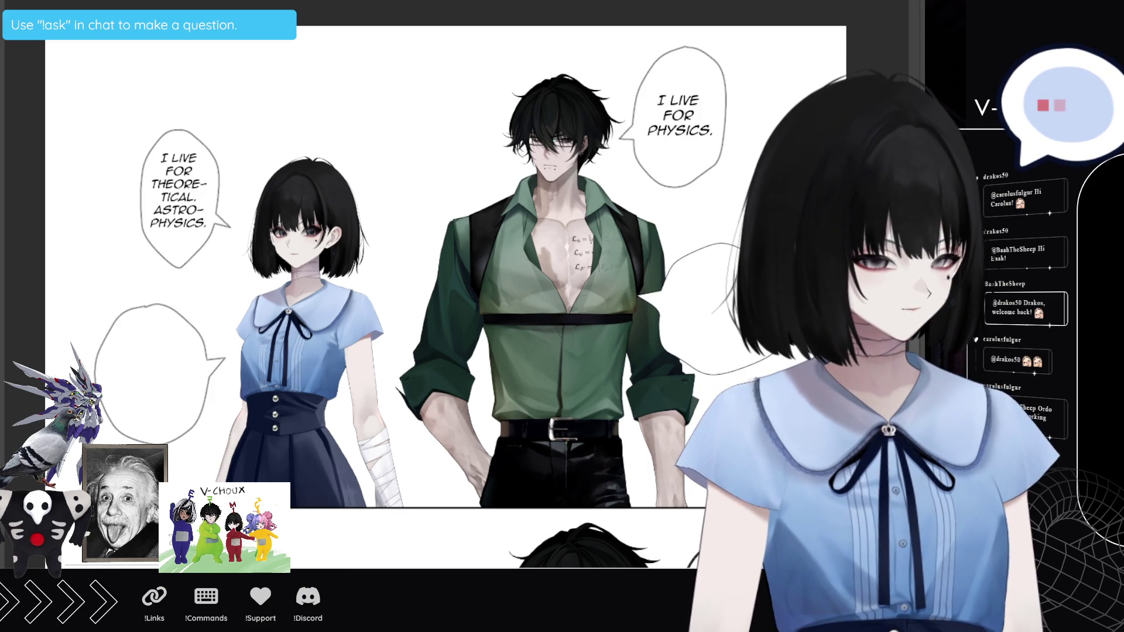
pyautogui.scroll(-1, 102, 352)
pyautogui.scroll(2, 120, 402)
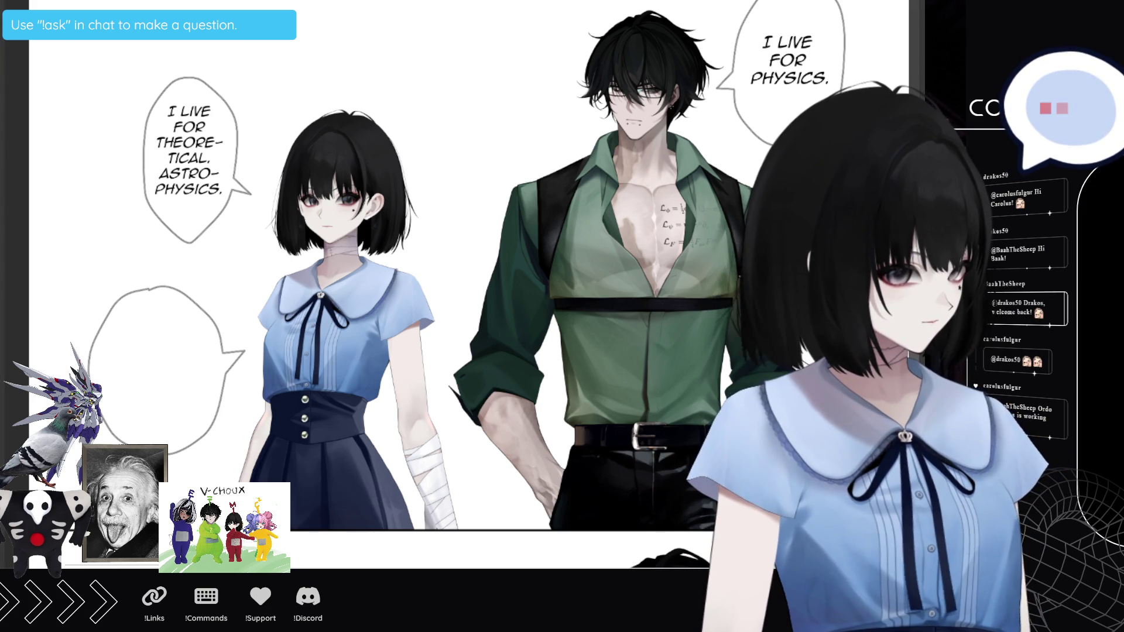
pyautogui.click(111, 360)
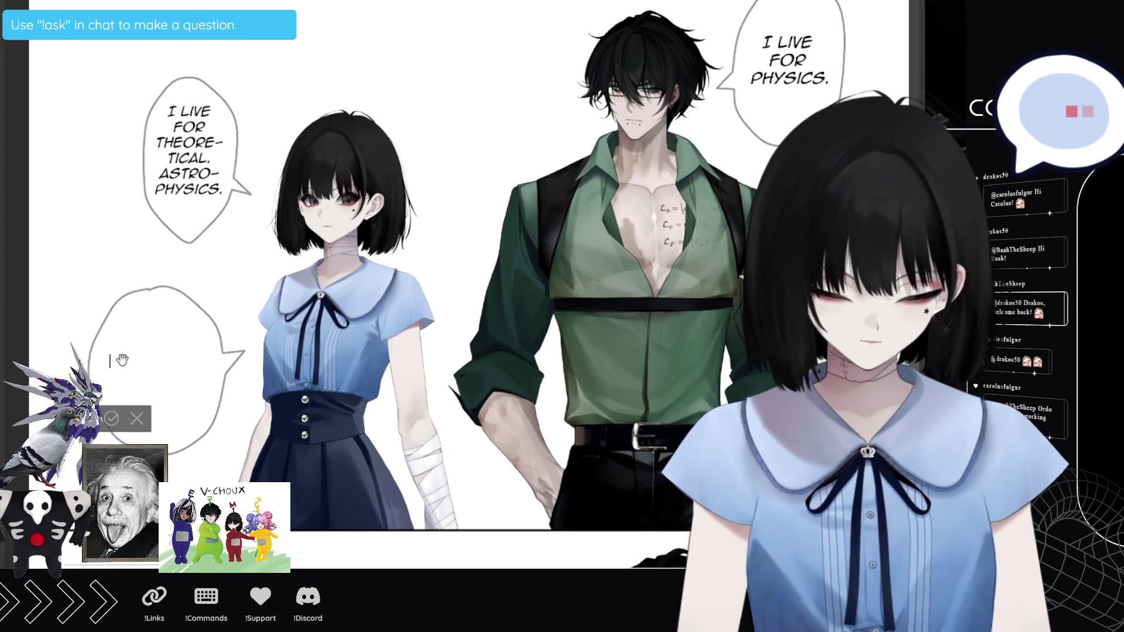
pyautogui.write('GENERAL RELATIVITY.')
pyautogui.click(173, 363)
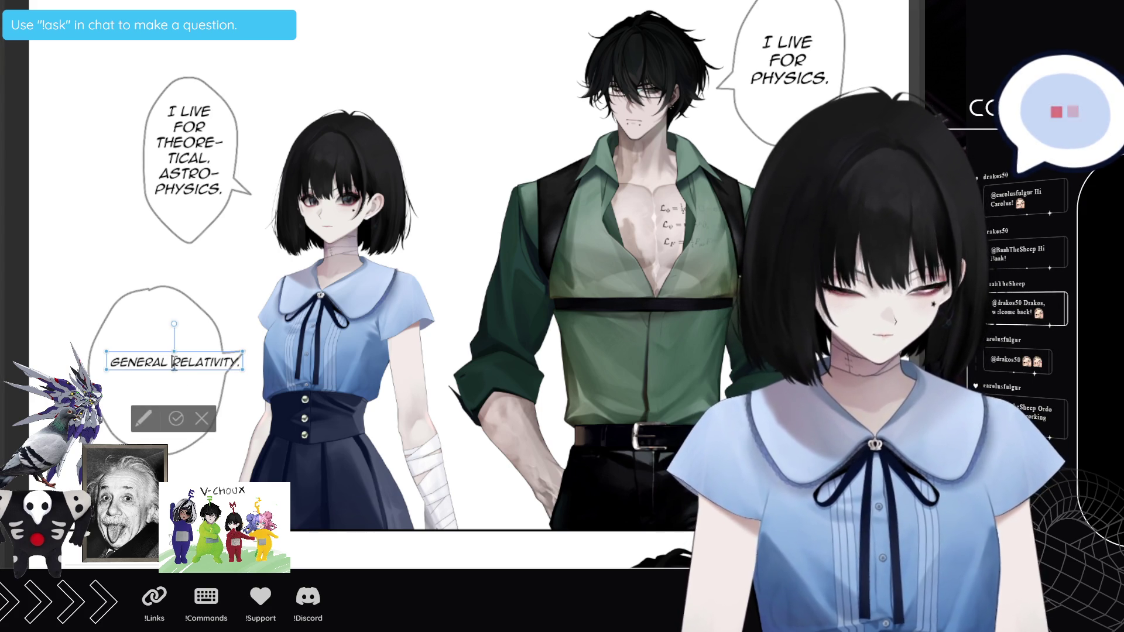
pyautogui.press('Return')
# Step: Centre and enlarge both lines, nudging the text up and right in the bubble
pyautogui.moveTo(112, 361); pyautogui.dragTo(176, 378)
pyautogui.hotkey('ctrl', 'e')
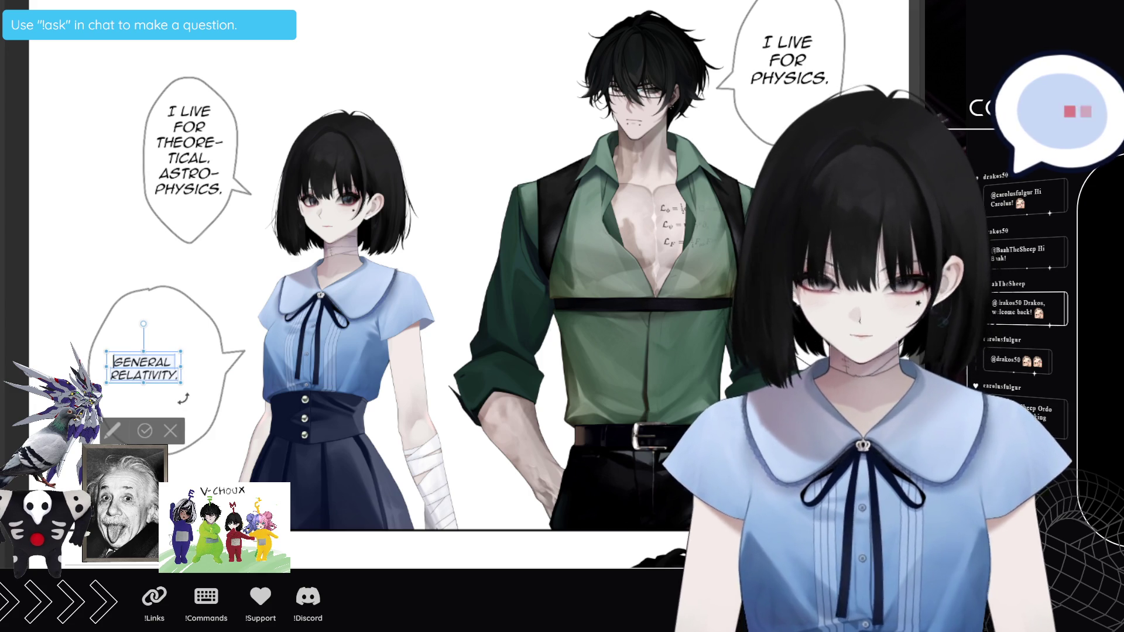
pyautogui.hotkey('ctrl', 'shift', '.')
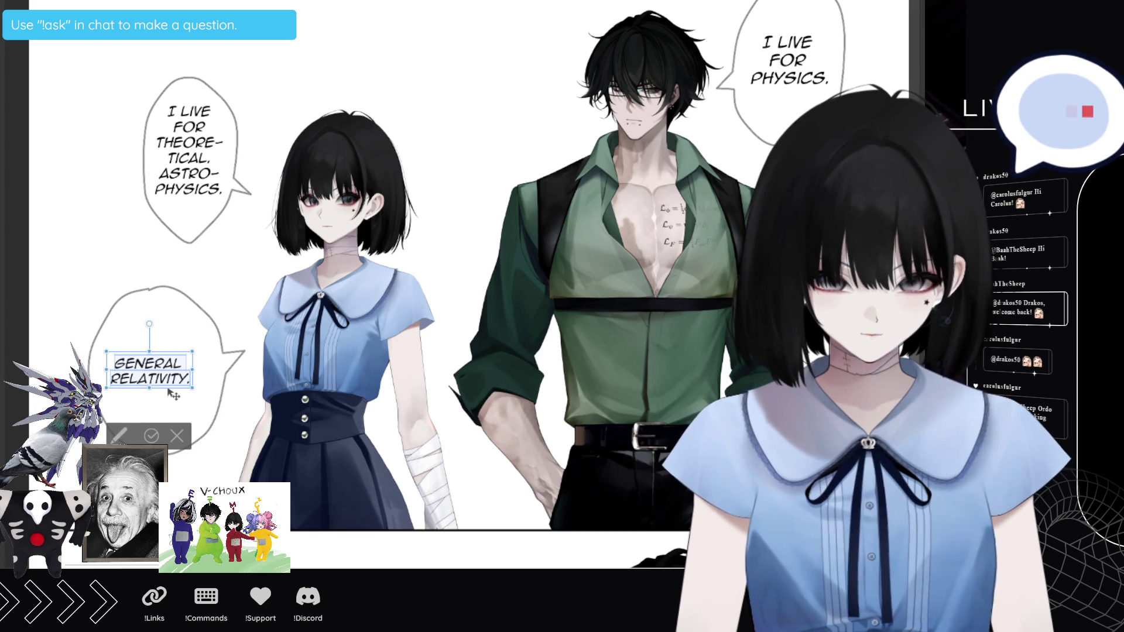
pyautogui.moveTo(173, 388); pyautogui.dragTo(179, 382)
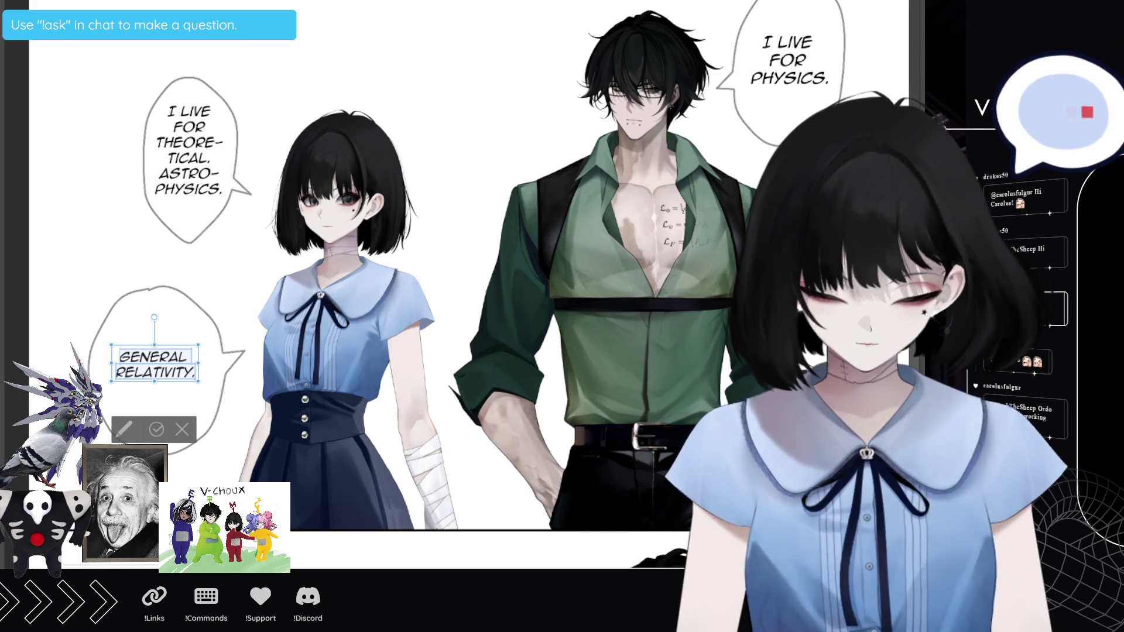
pyautogui.scroll(-2, 468, 281)
# Step: Commit GENERAL RELATIVITY. and enter 'QUANTUM MECHANICS.' in the man's second bubble
pyautogui.scroll(2, 468, 281)
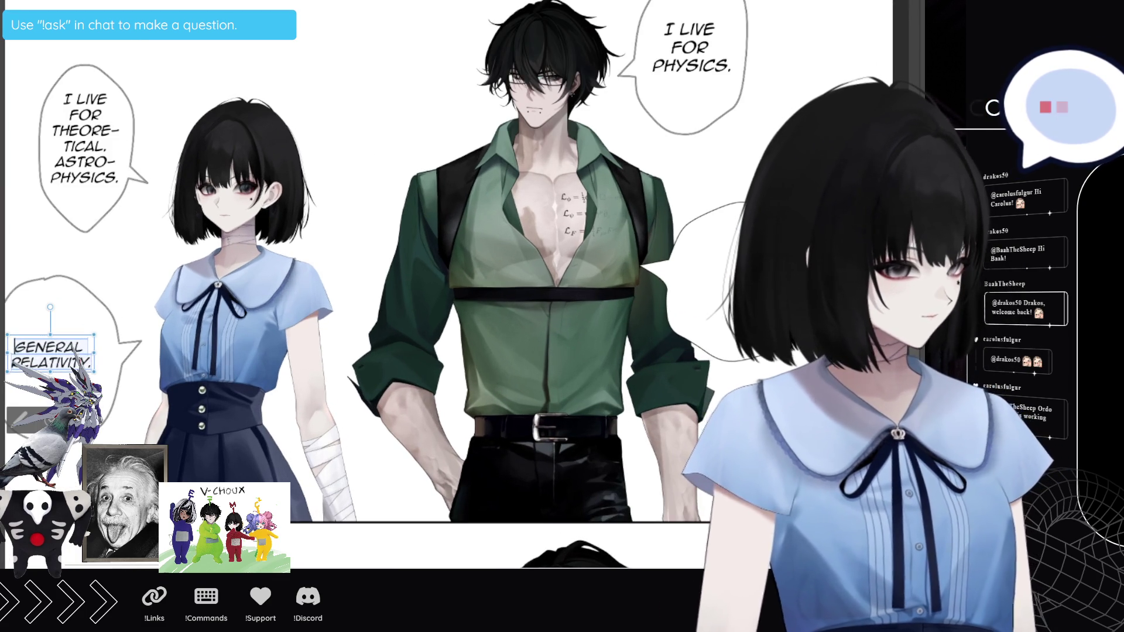
pyautogui.press('Escape')
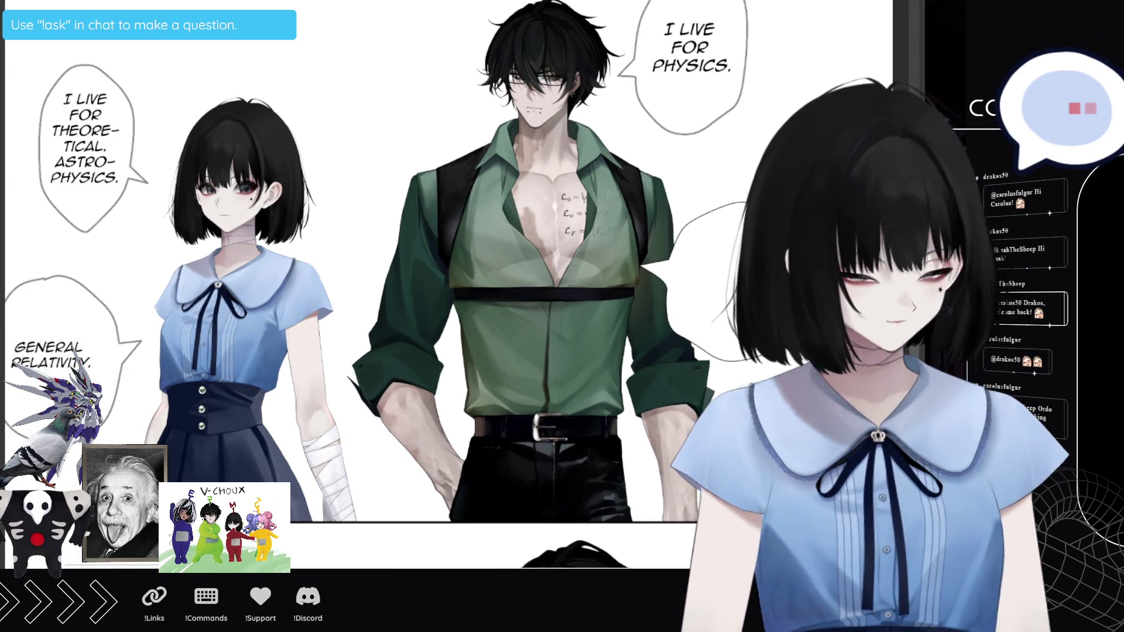
pyautogui.click(693, 258)
pyautogui.write('QUANTU')
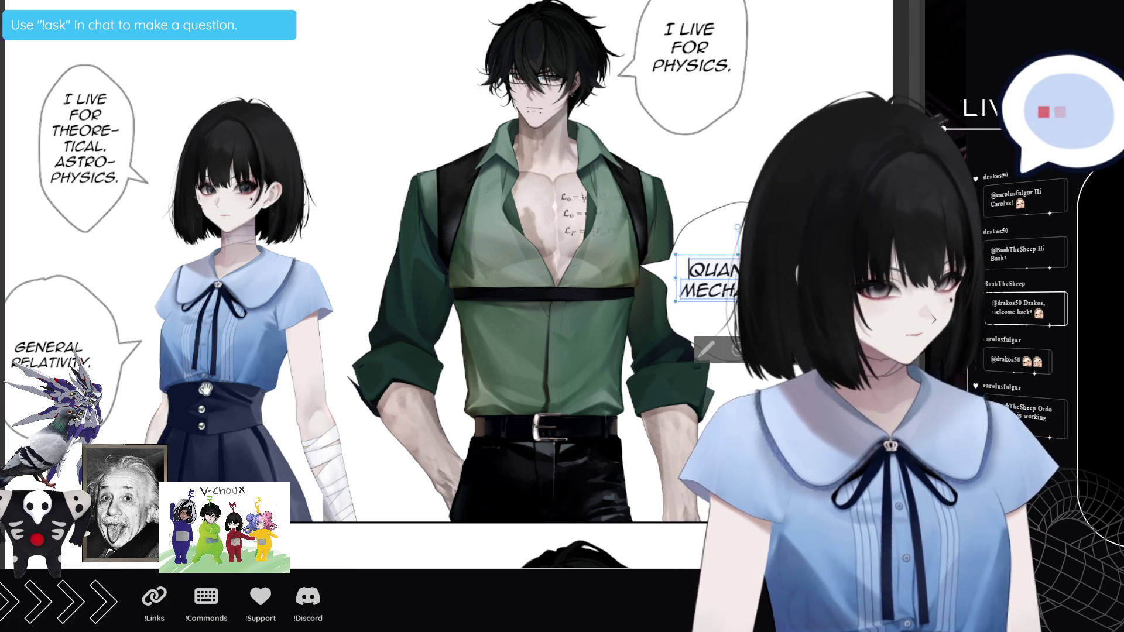
pyautogui.scroll(-5, 351, 293)
pyautogui.scroll(2, 351, 293)
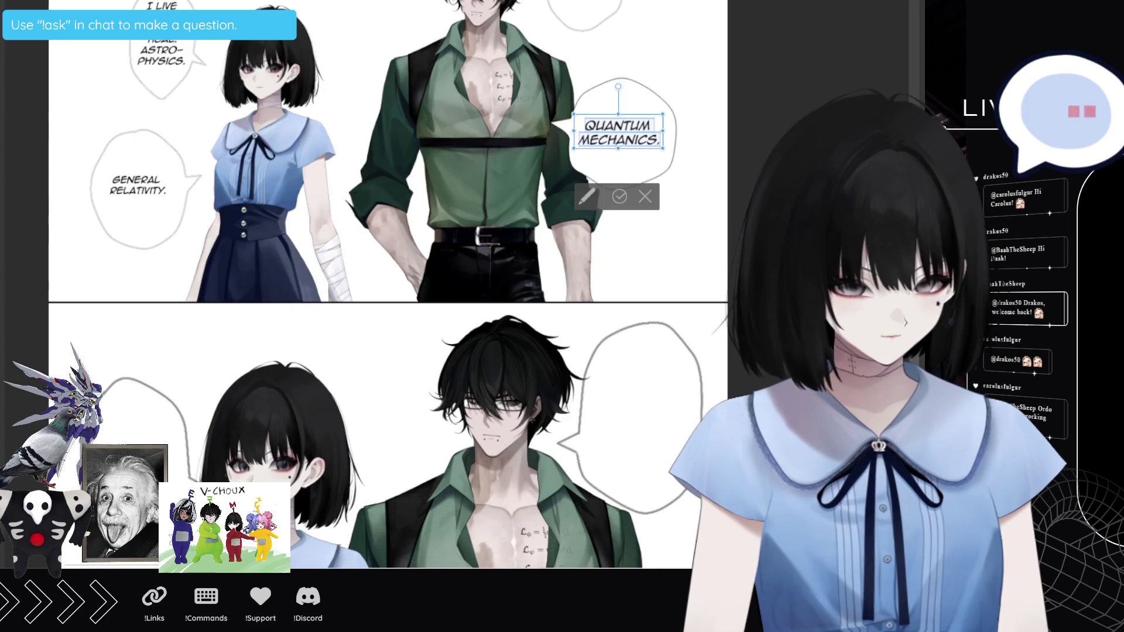
pyautogui.scroll(1, 351, 293)
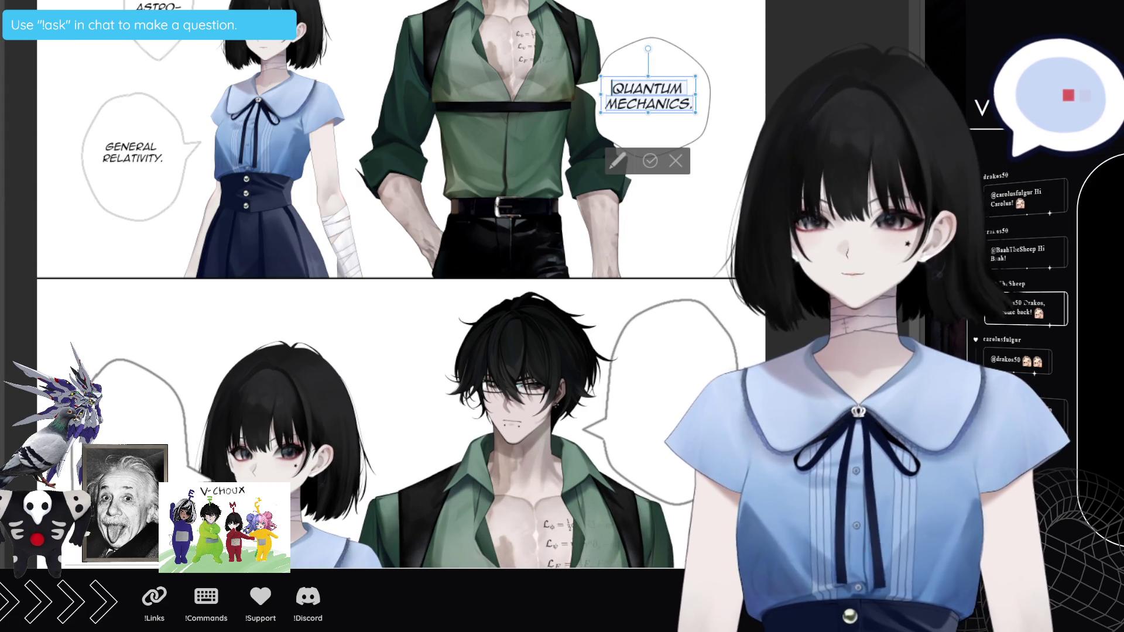
pyautogui.scroll(-1, 671, 182)
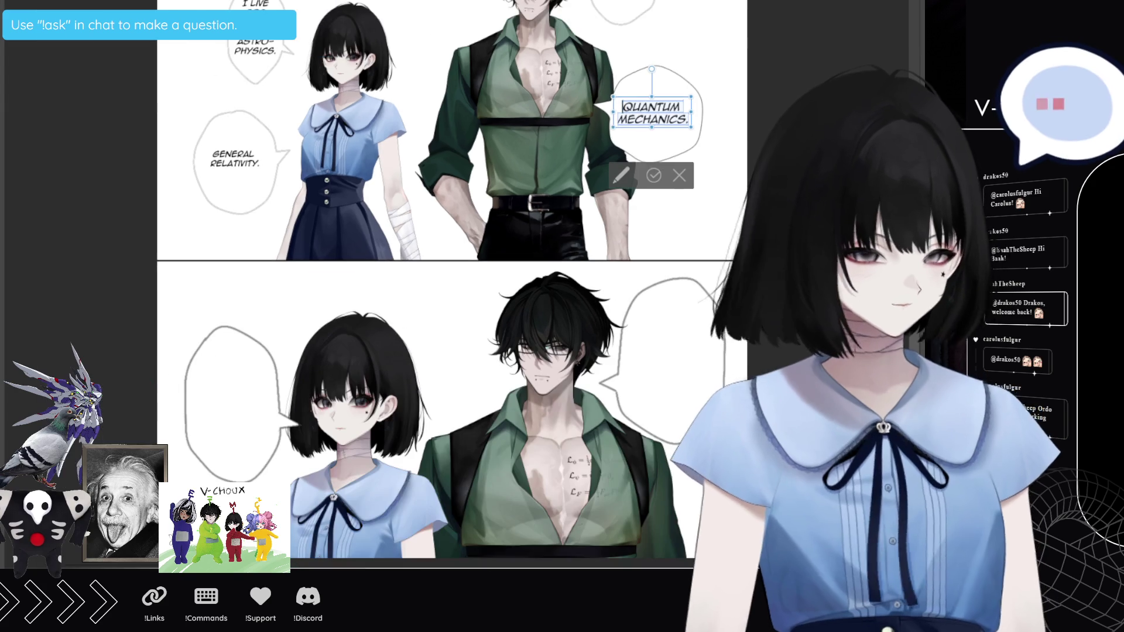
pyautogui.scroll(-1, 590, 249)
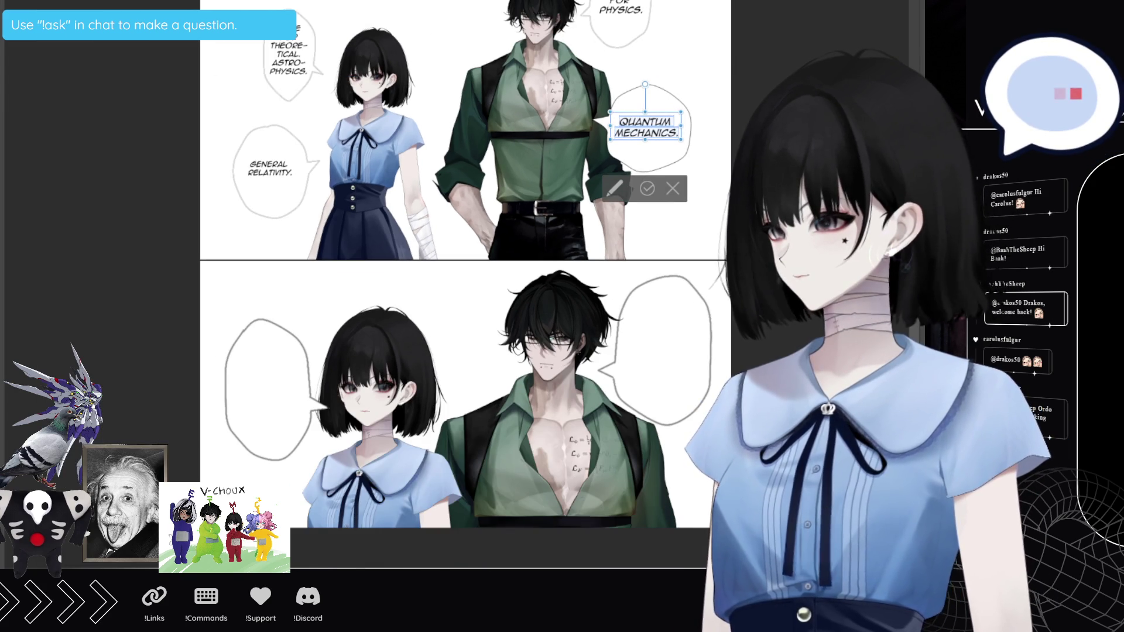
pyautogui.scroll(1, 465, 281)
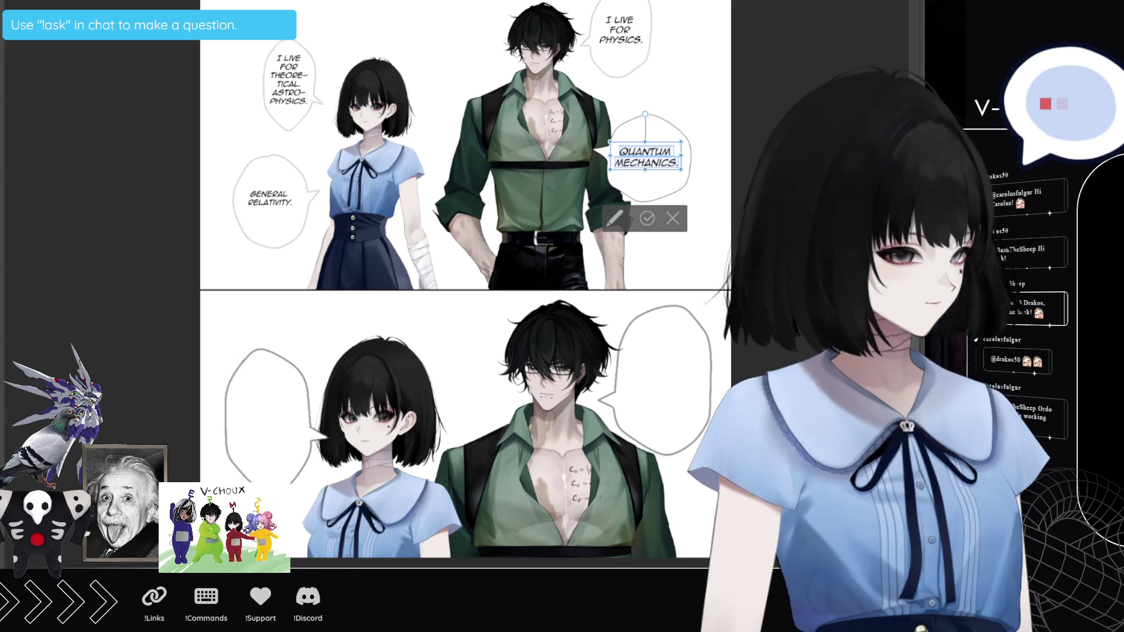
# Step: Commit QUANTUM MECHANICS. and type 'FATHER.' in the lower panel's left bubble
pyautogui.press('Escape')
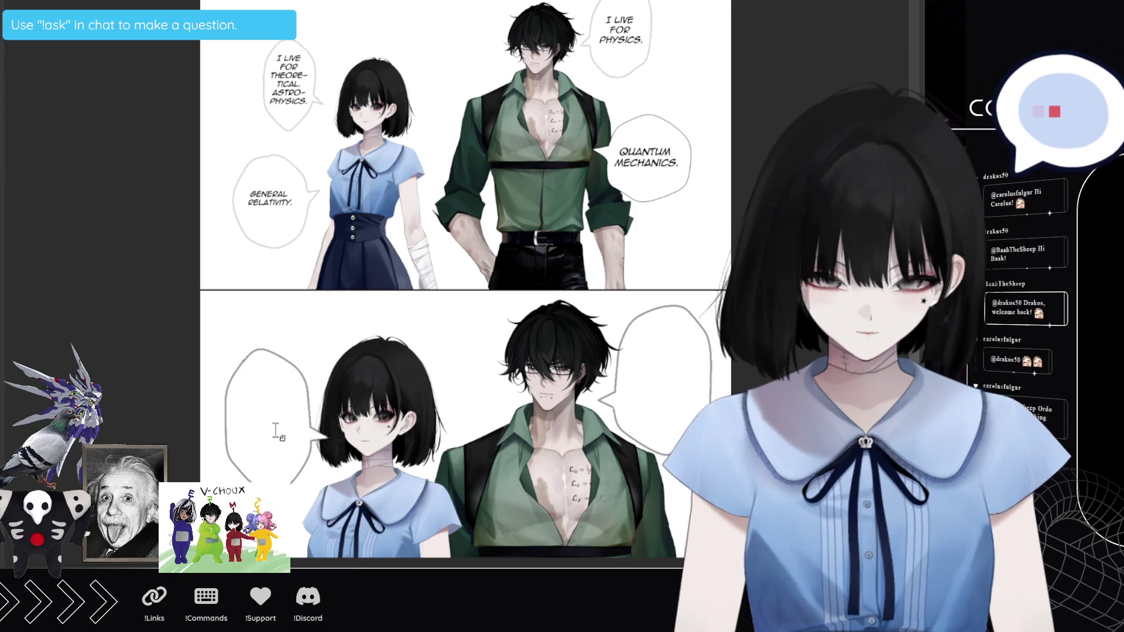
pyautogui.click(239, 408)
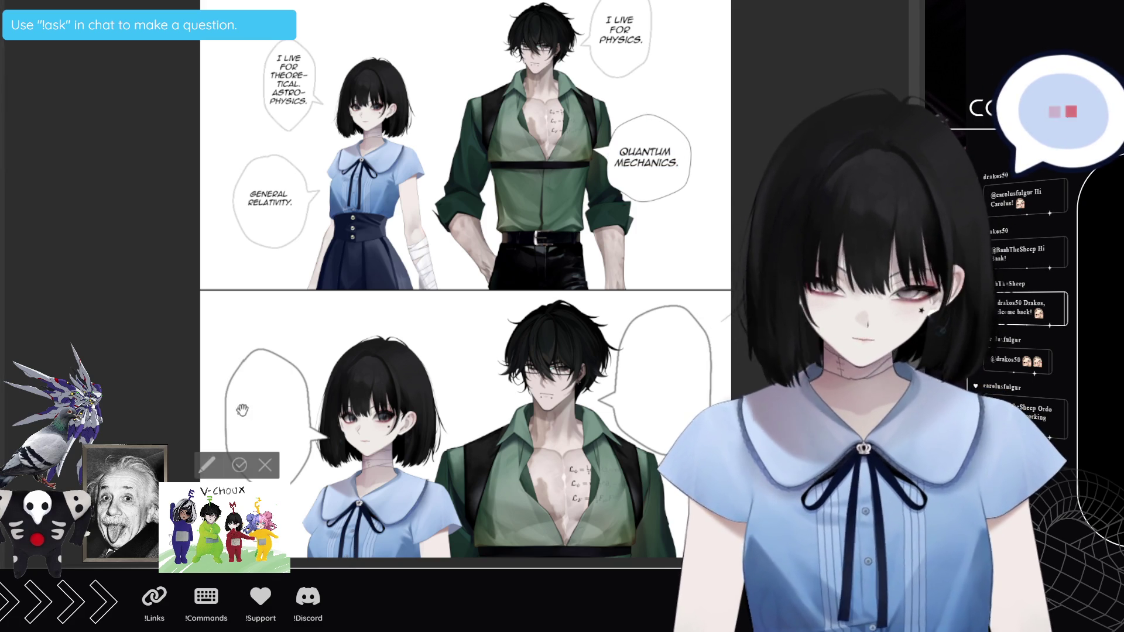
pyautogui.write('FATHER.')
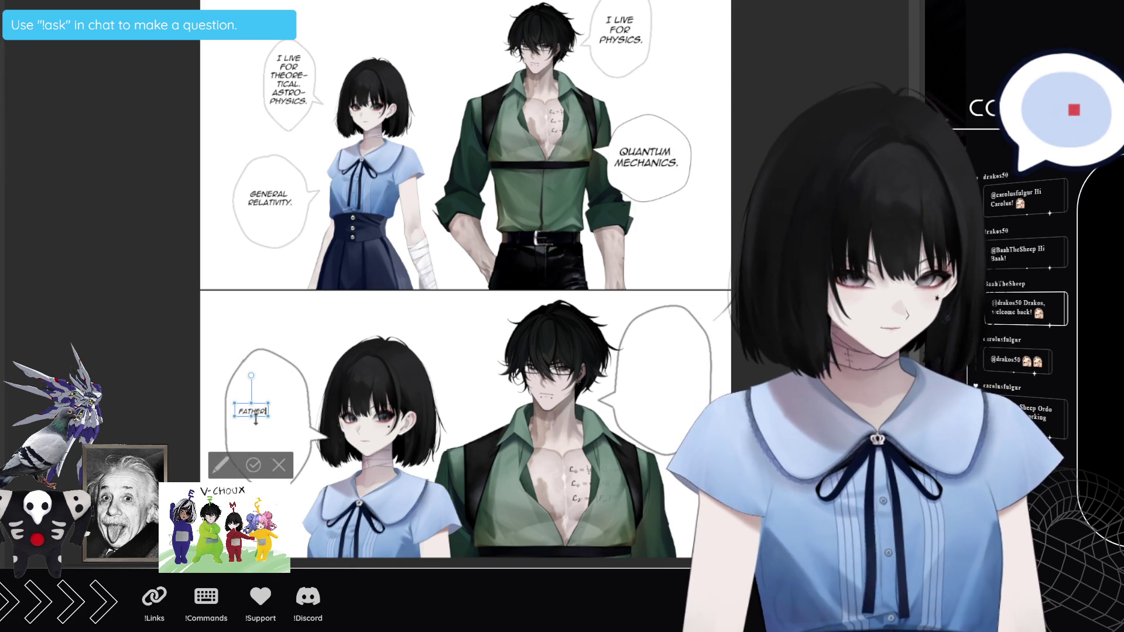
# Step: Enlarge the FATHER. text by two font-size steps and commit it
pyautogui.moveTo(240, 410); pyautogui.dragTo(276, 412)
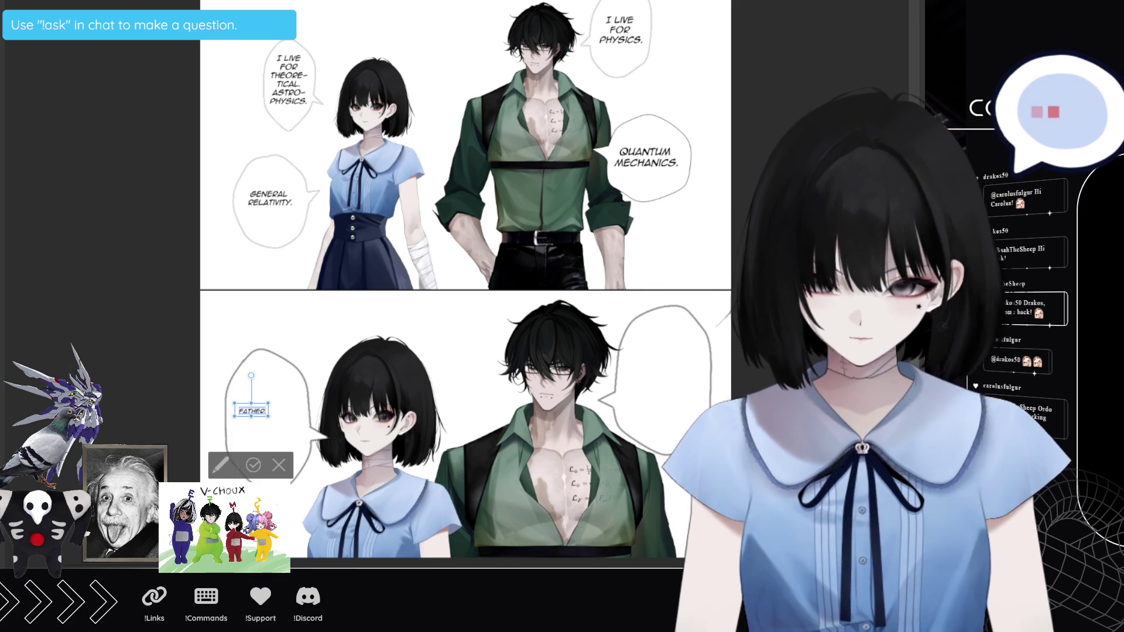
pyautogui.hotkey('ctrl', 'shift', '.')
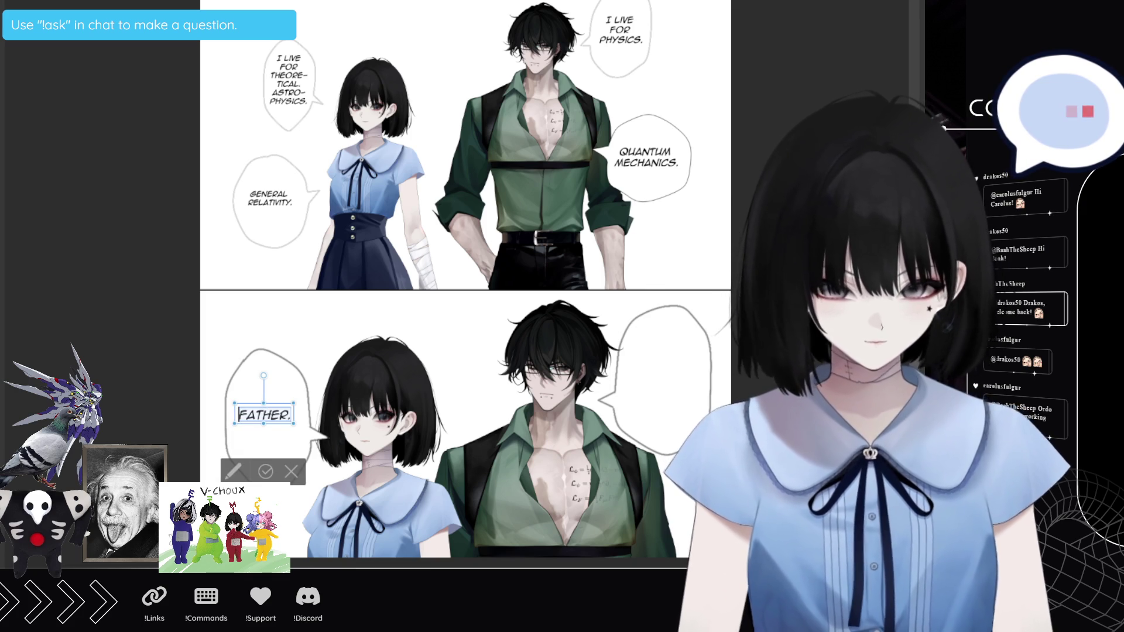
pyautogui.hotkey('ctrl', 'shift', '.')
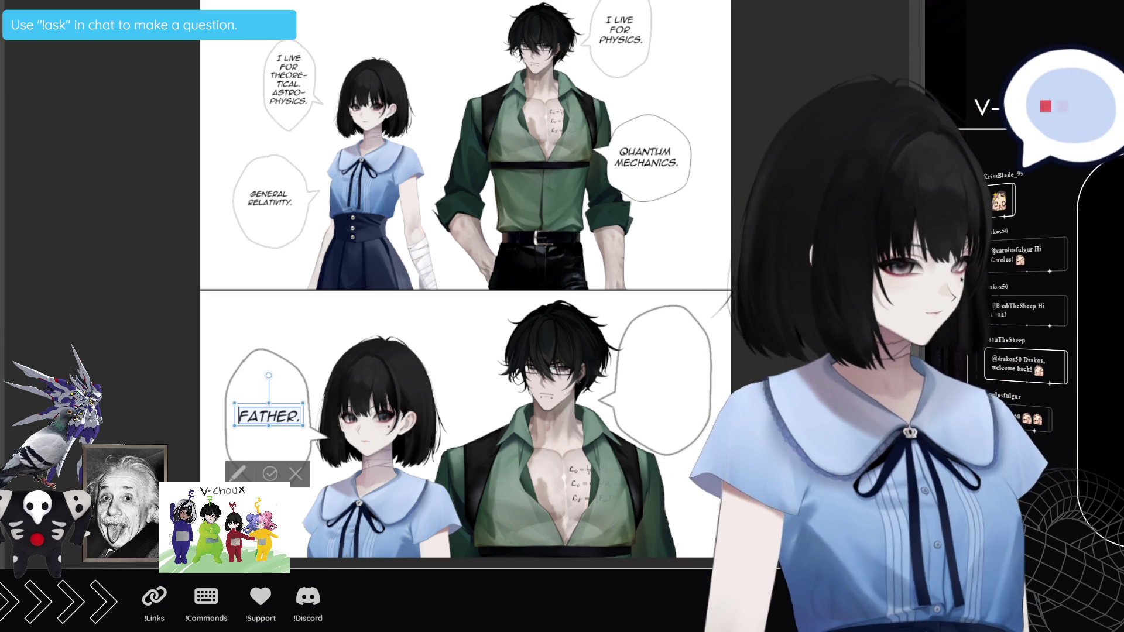
pyautogui.press('Escape')
pyautogui.press('Escape')
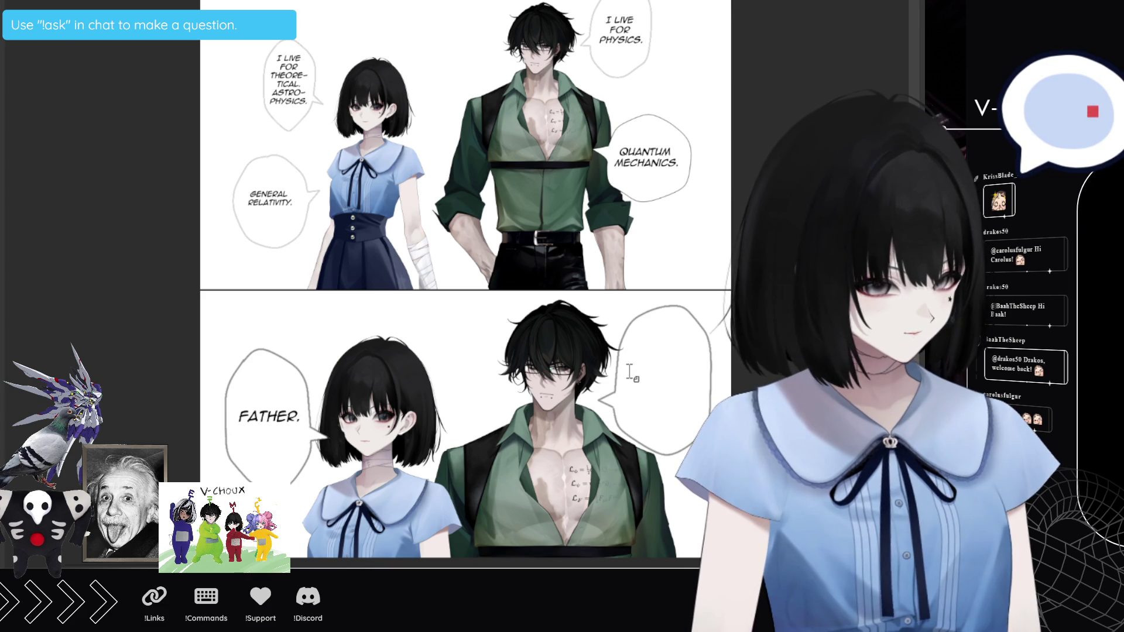
# Step: Type DAUGHTER in the man's lower bubble, shift it slightly left, and commit it
pyautogui.click(629, 371)
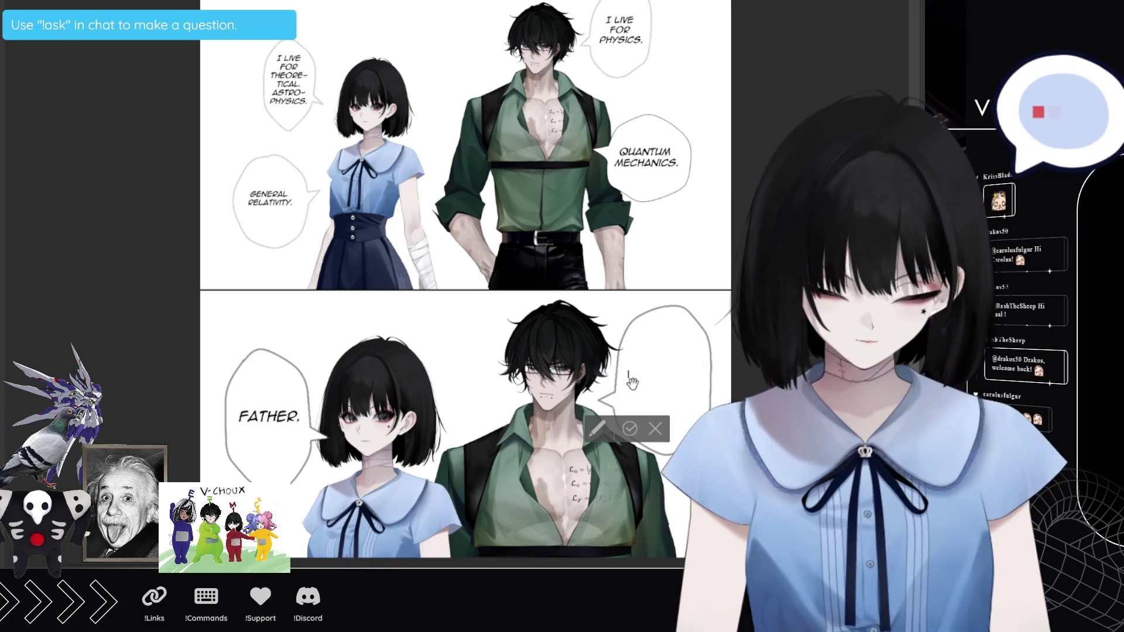
pyautogui.write('DAUGHTER!')
pyautogui.moveTo(628, 371); pyautogui.dragTo(708, 388)
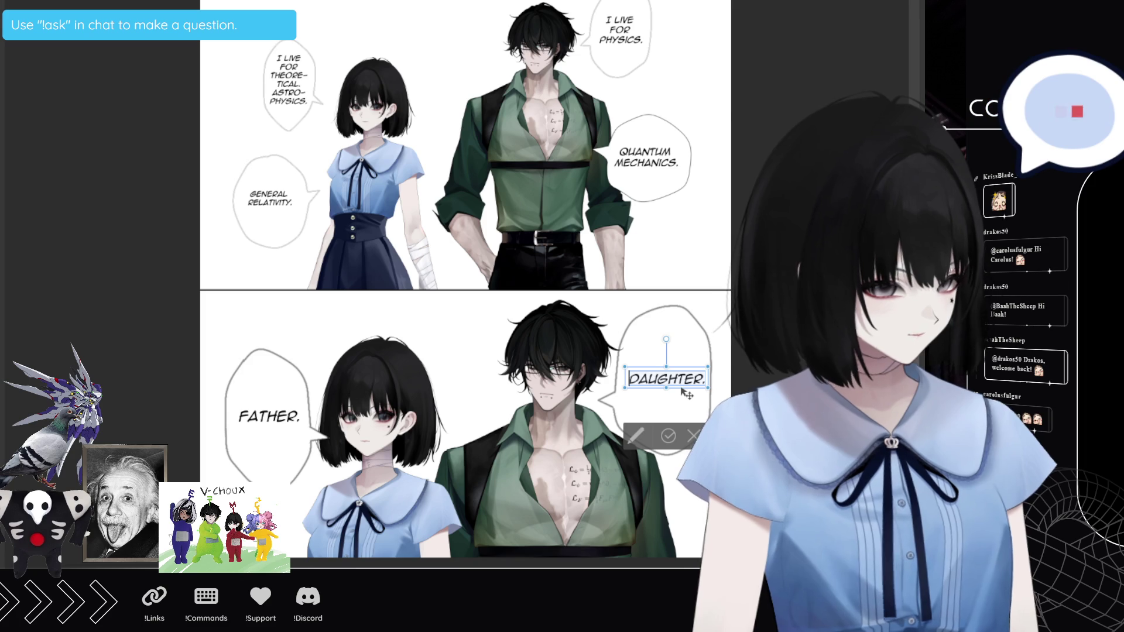
pyautogui.moveTo(681, 391); pyautogui.dragTo(680, 389)
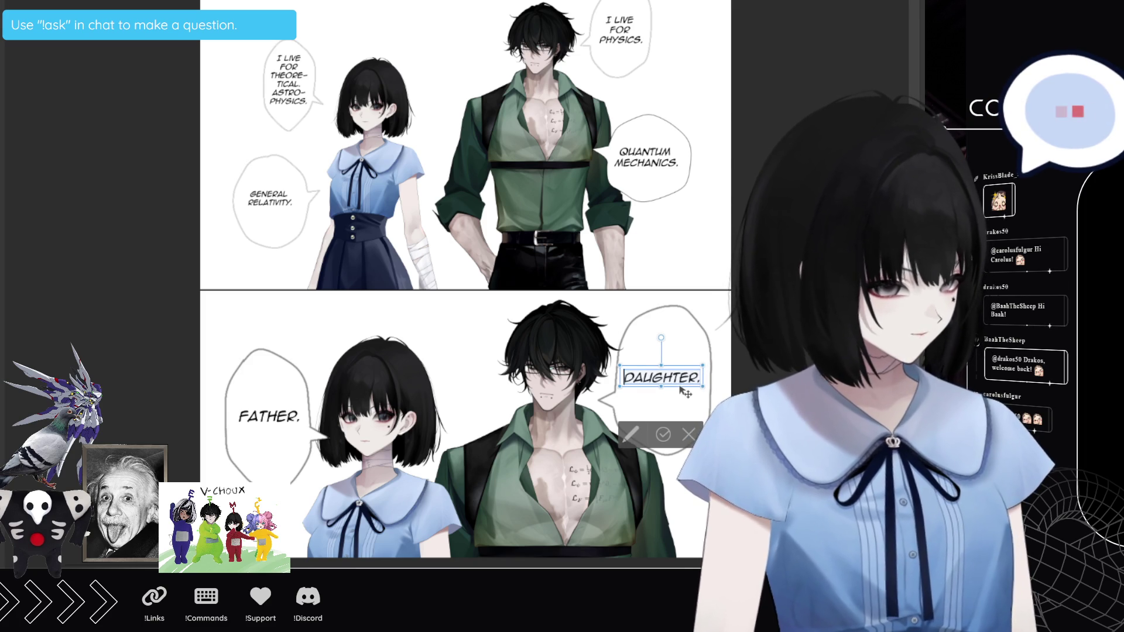
pyautogui.press('Return')
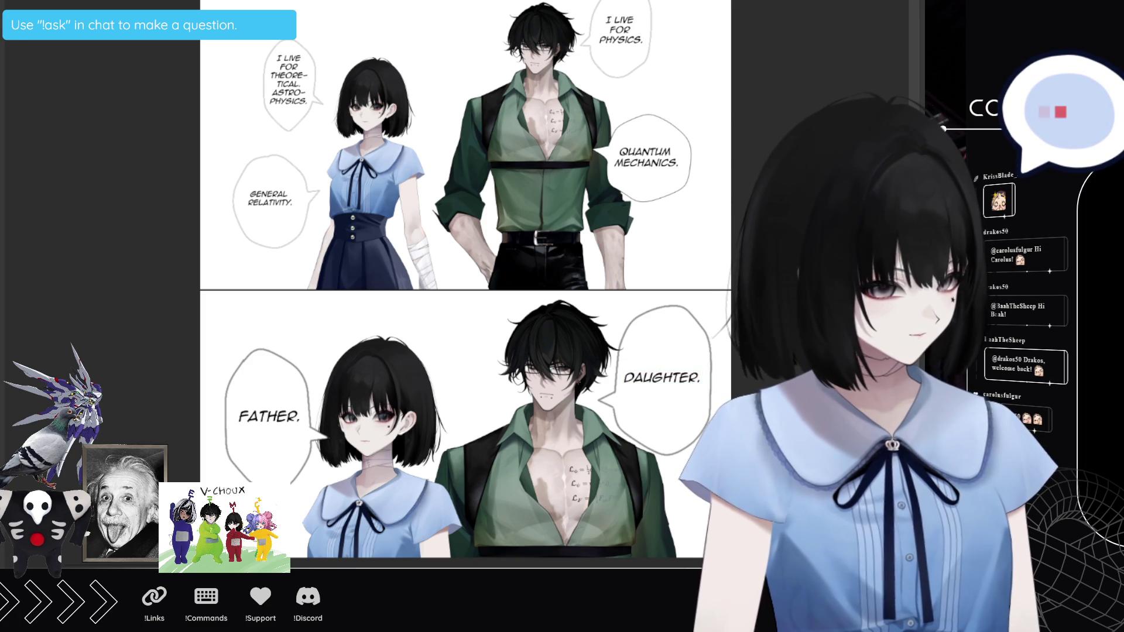
pyautogui.hscroll(2, 609, 397)
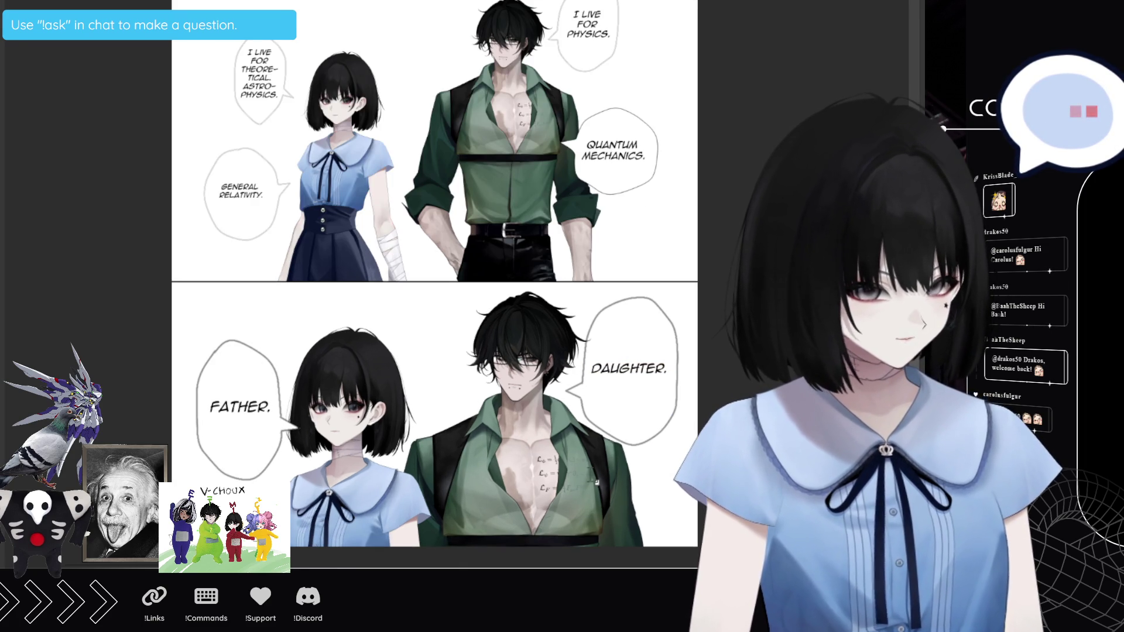
pyautogui.scroll(-1, 520, 468)
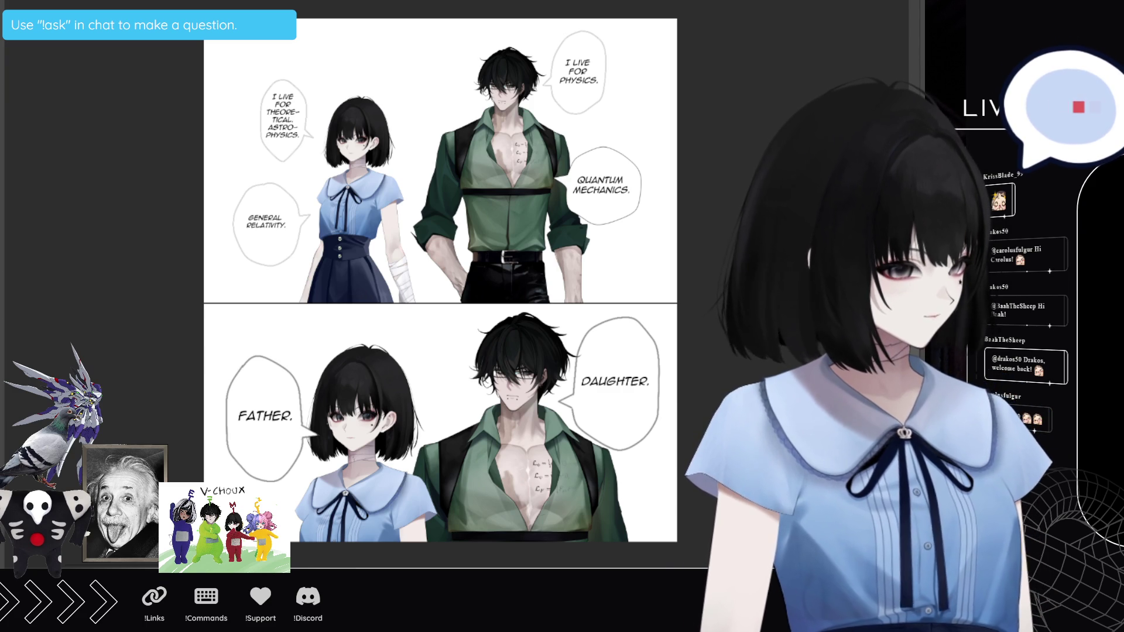
# Step: Undo the FATHER. and DAUGHTER. lines, leaving both lower-panel bubbles empty
pyautogui.hotkey('ctrl', 'z')
pyautogui.hotkey('ctrl', 'z')
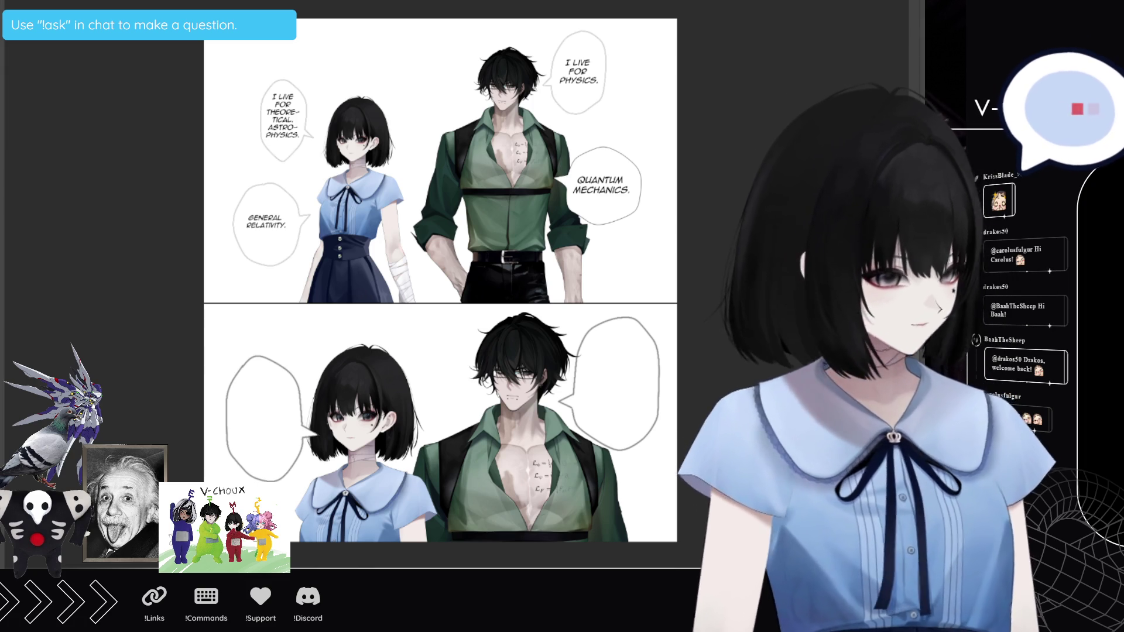
pyautogui.click(242, 402)
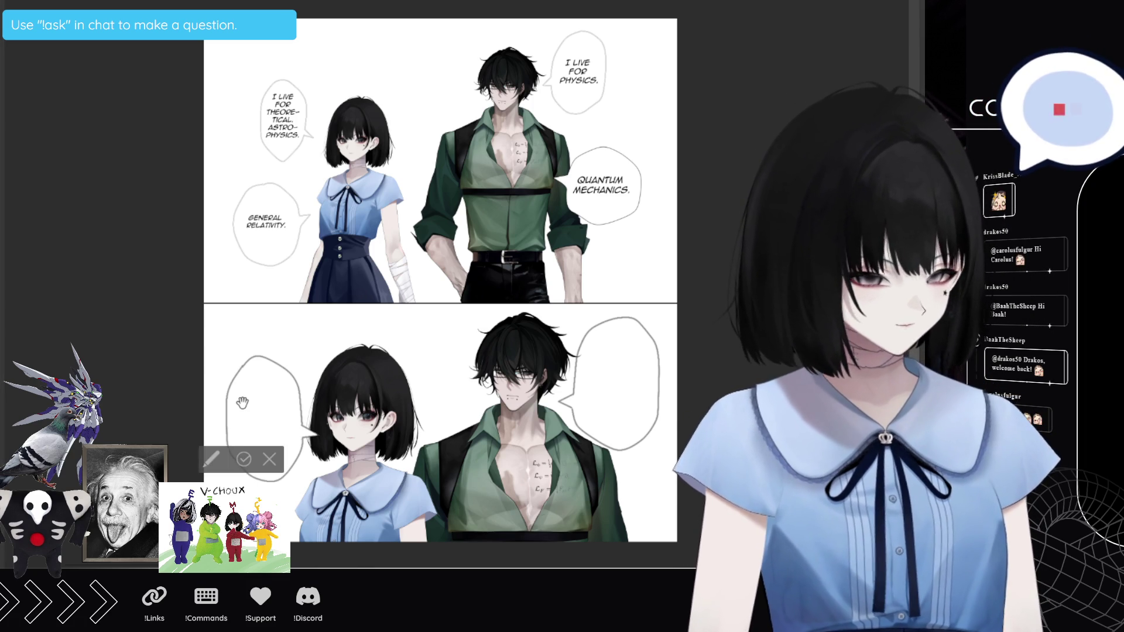
# Step: Paste 'YOU'RE LIKE A FATHER' into the left bubble, broken after YOU'RE and LIKE
pyautogui.write("YOU'RE LIKE A FATHER")
pyautogui.scroll(3, 274, 416)
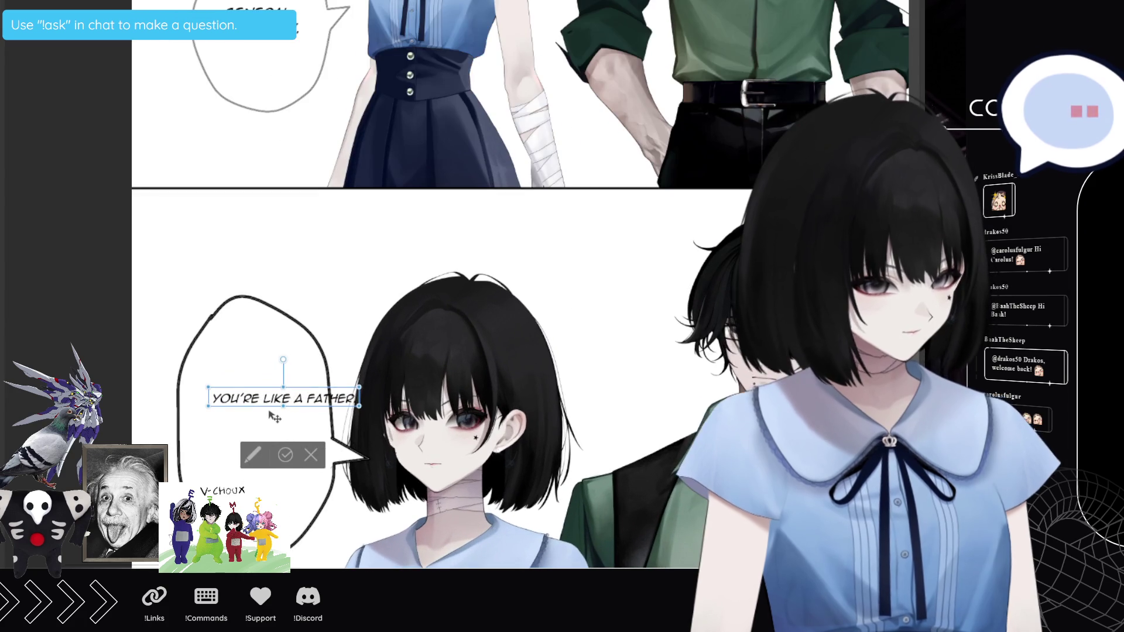
pyautogui.click(263, 400)
pyautogui.press('Return')
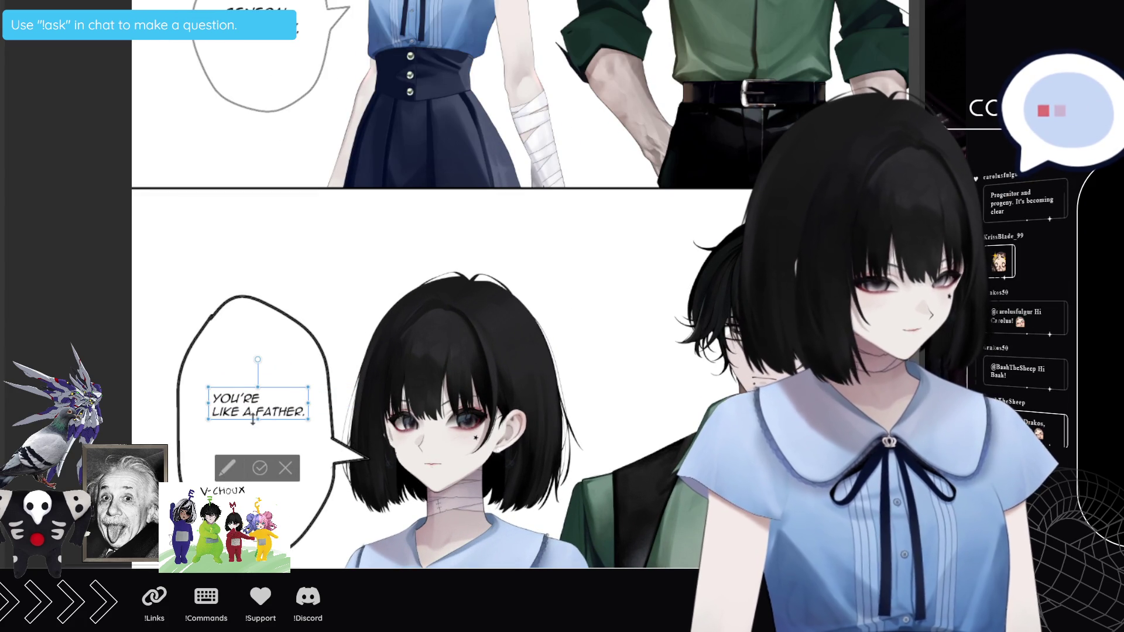
pyautogui.click(243, 412)
pyautogui.press('Return')
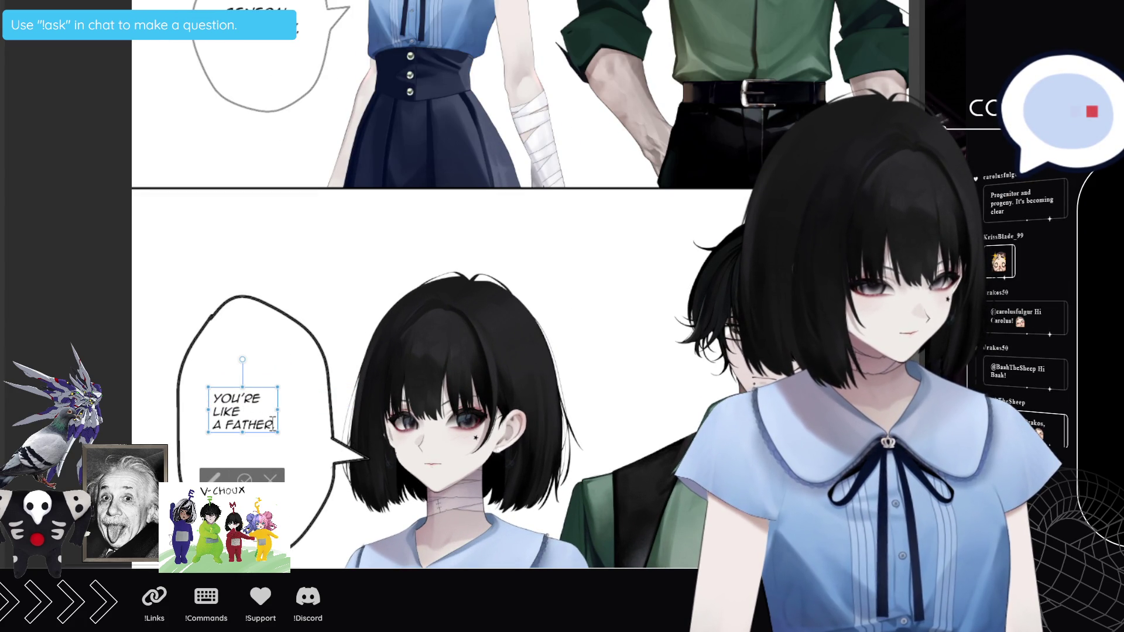
# Step: Centre and enlarge the father text and move it to the bubble's middle
pyautogui.moveTo(275, 425)
pyautogui.mouseDown()
pyautogui.moveTo(225, 409)
pyautogui.moveTo(289, 440)
pyautogui.moveTo(219, 406)
pyautogui.mouseUp()
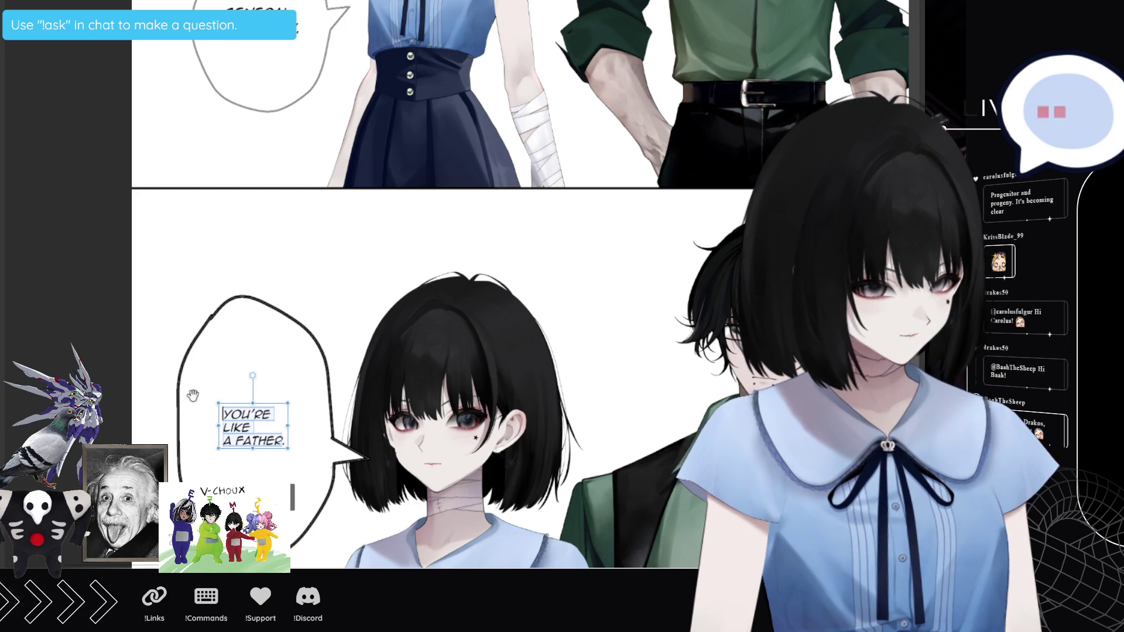
pyautogui.hotkey('ctrl', 'shift', 'c')
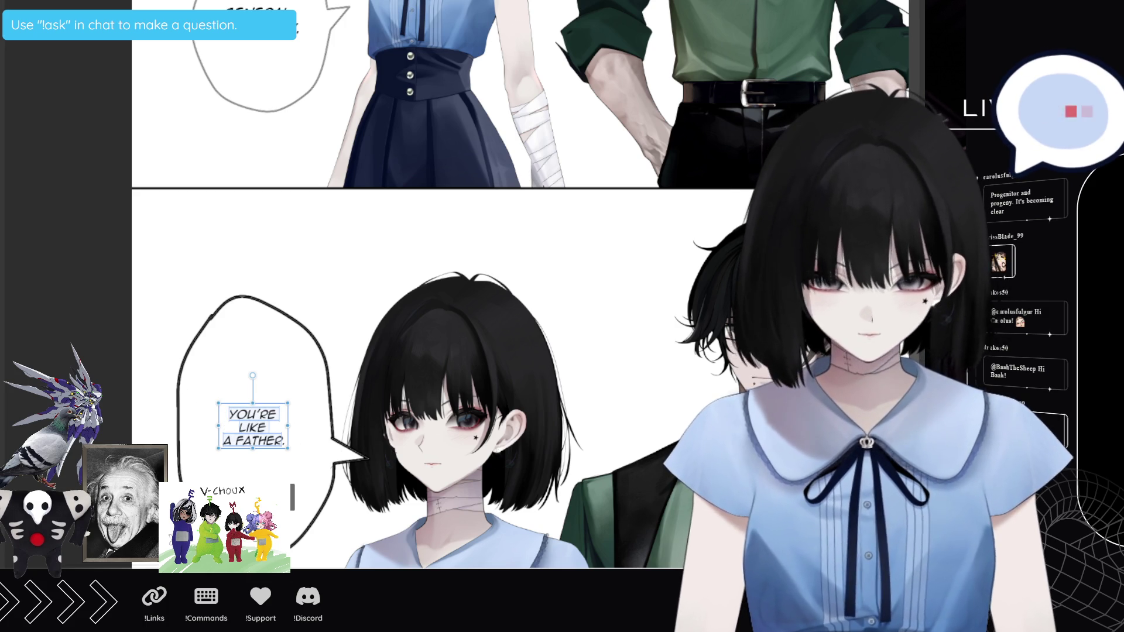
pyautogui.hotkey('ctrl', 'shift', '.')
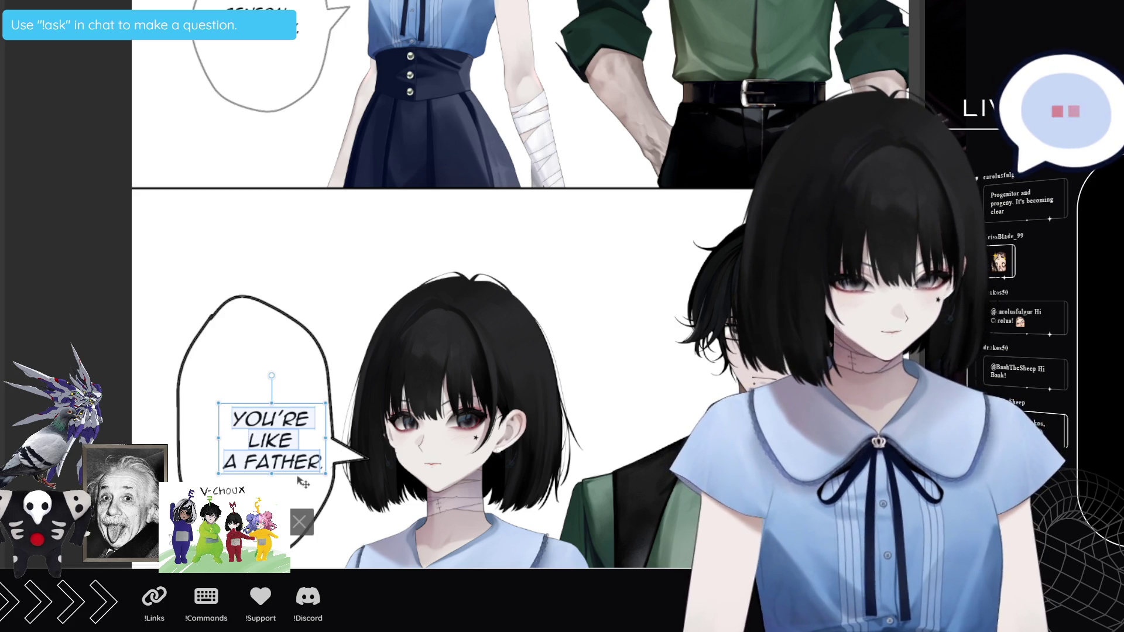
pyautogui.moveTo(297, 480); pyautogui.dragTo(279, 462)
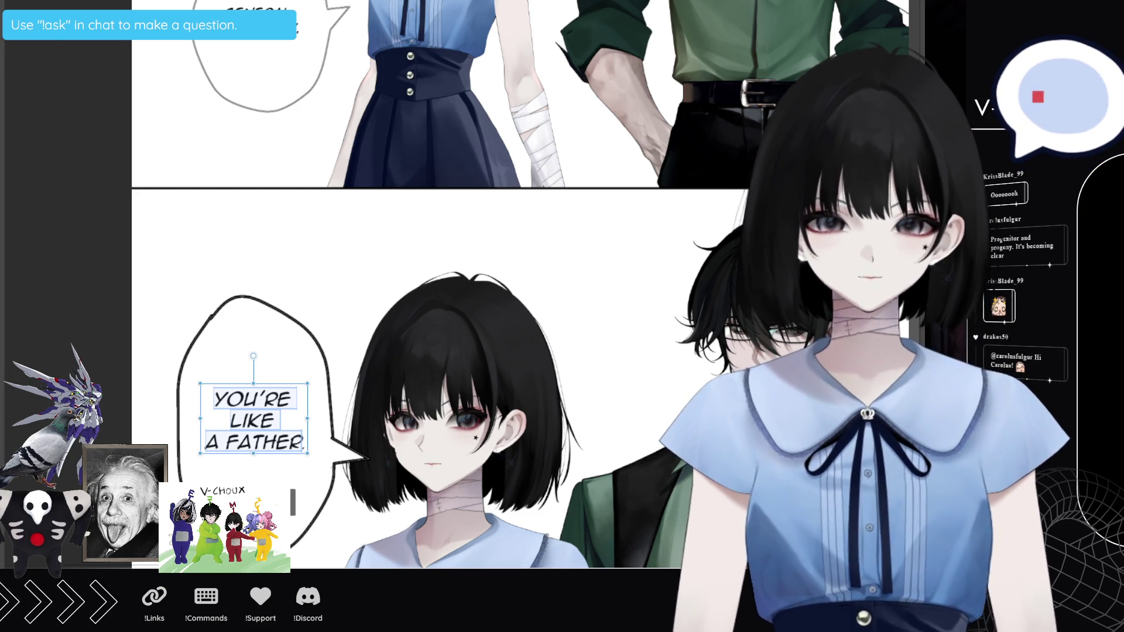
pyautogui.hotkey('ctrl', '-')
pyautogui.hotkey('ctrl', '-')
pyautogui.hotkey('ctrl', '-')
pyautogui.hotkey('ctrl', '+')
pyautogui.hotkey('ctrl', '+')
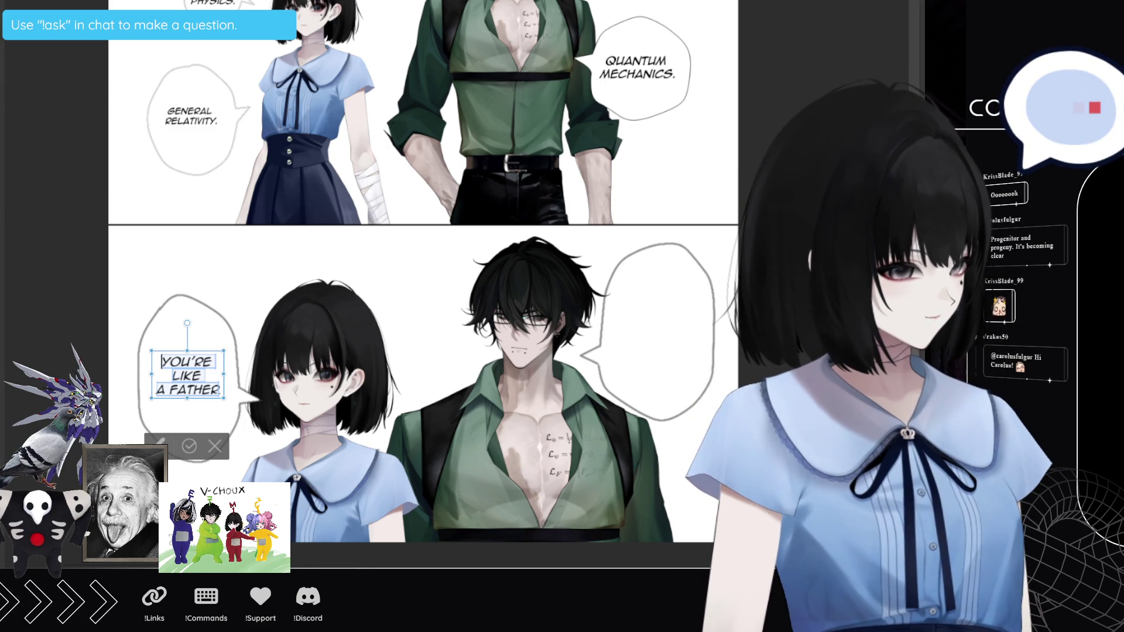
# Step: Commit the father text and paste 'YOU'RE LIKE A DAUGHTER.' into the right bubble on three lines
pyautogui.press('Escape')
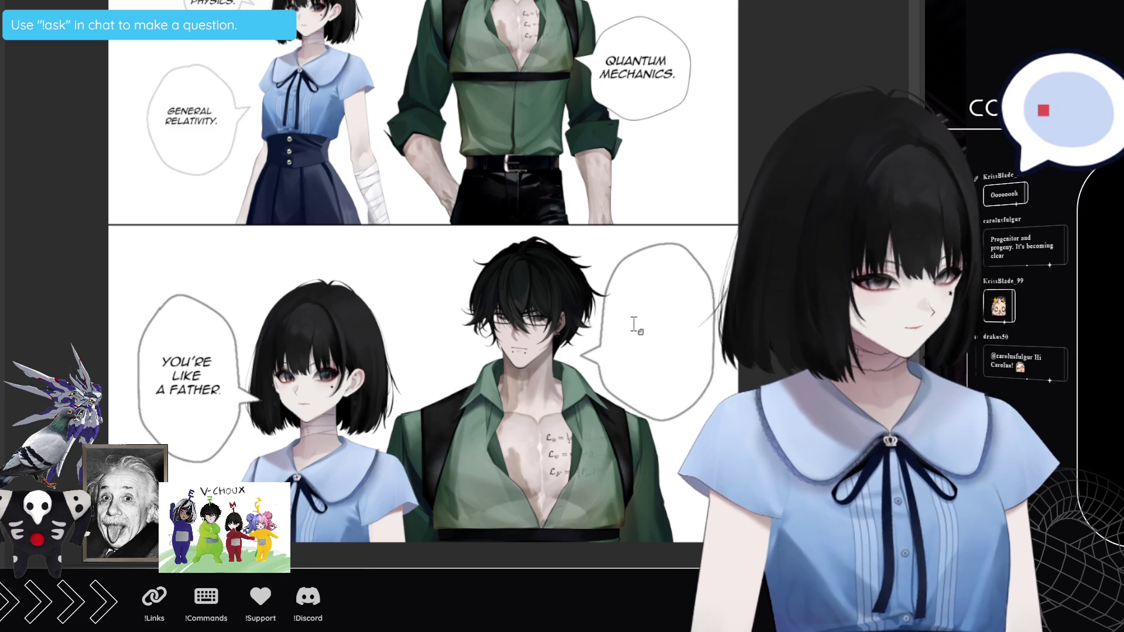
pyautogui.click(614, 311)
pyautogui.hotkey('ctrl', 'v')
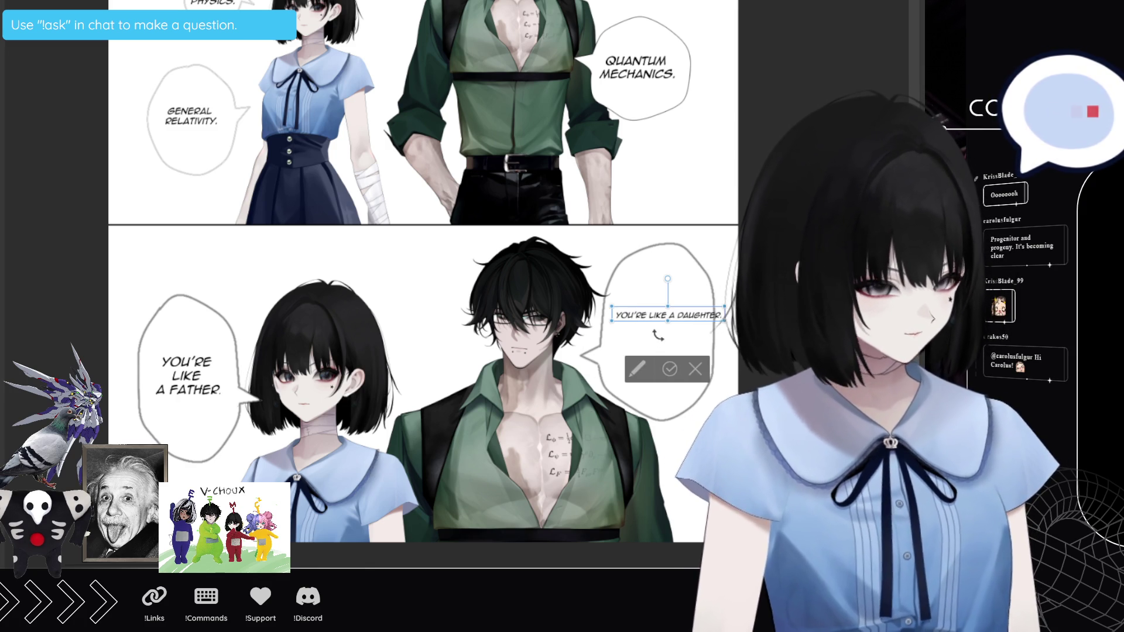
pyautogui.press('Return')
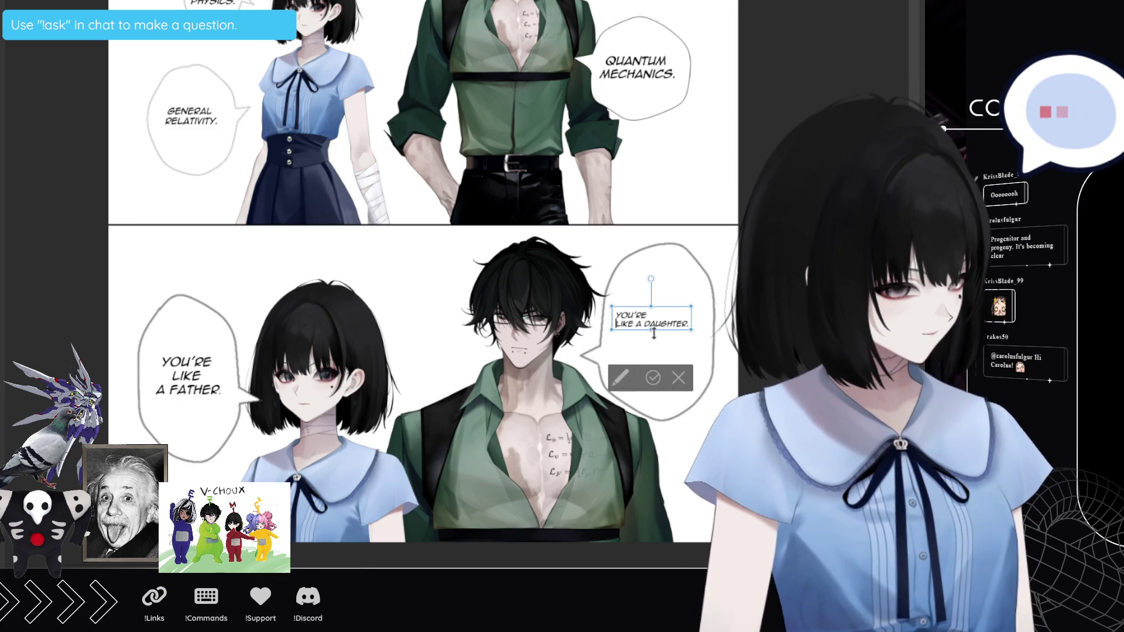
pyautogui.click(637, 325)
pyautogui.press('Return')
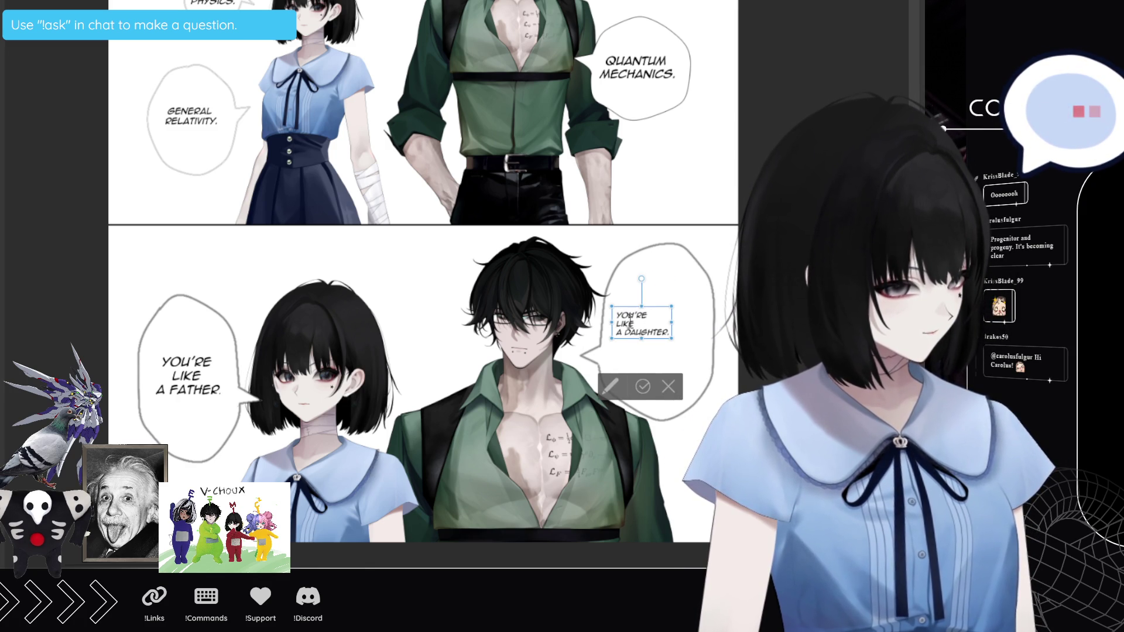
# Step: Centre and enlarge the daughter text to match, then commit it
pyautogui.moveTo(616, 313); pyautogui.dragTo(653, 331)
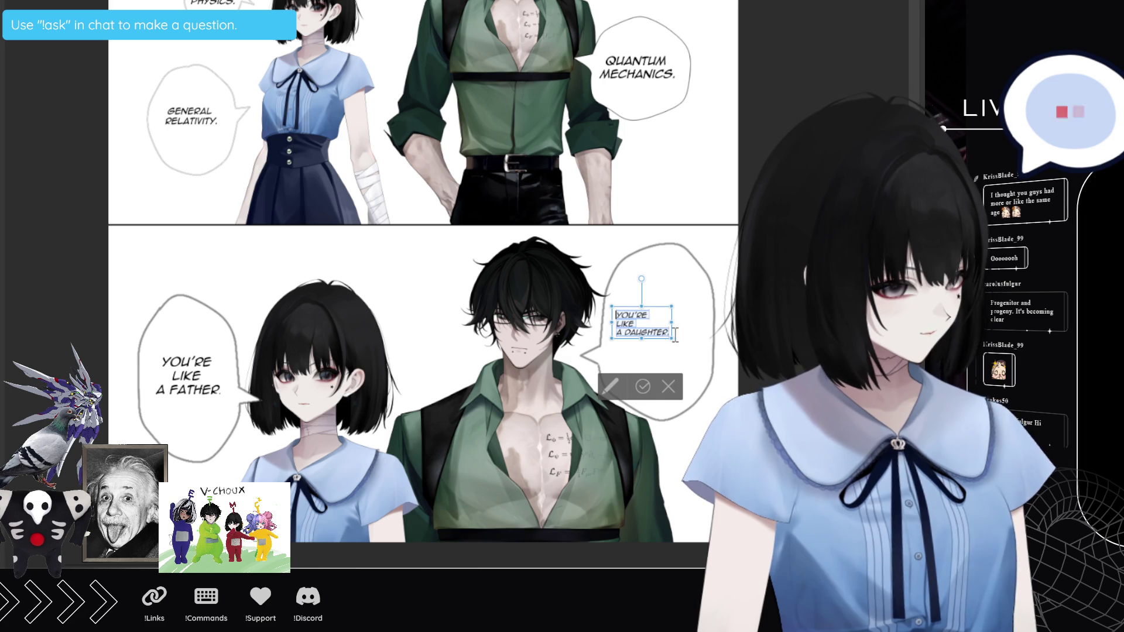
pyautogui.hotkey('ctrl', 'e')
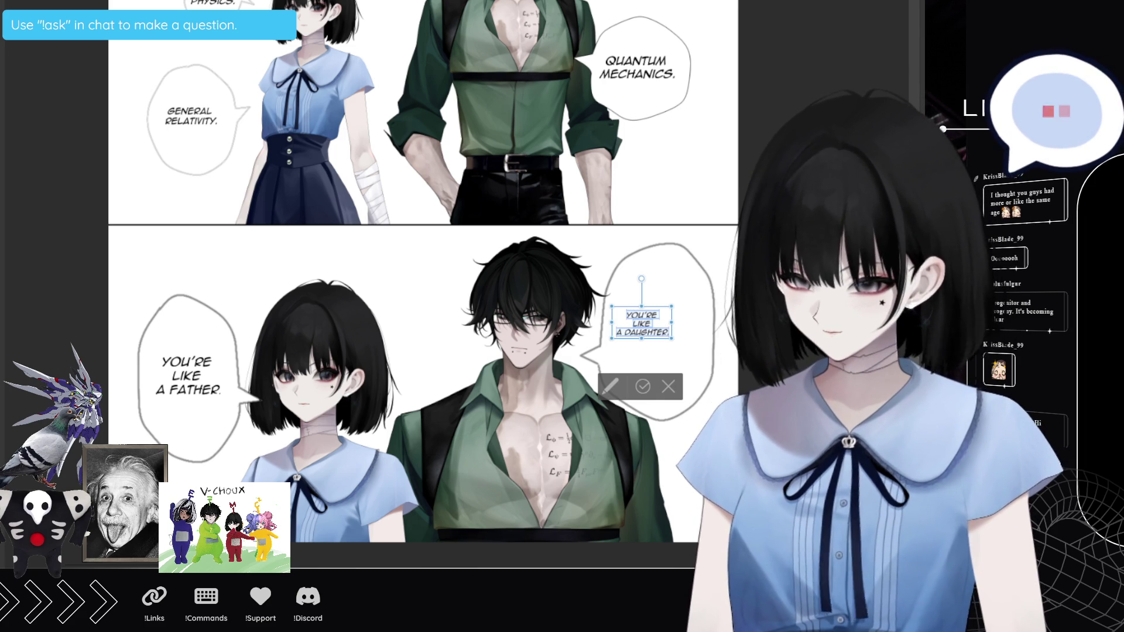
pyautogui.hotkey('ctrl', 'shift', '.')
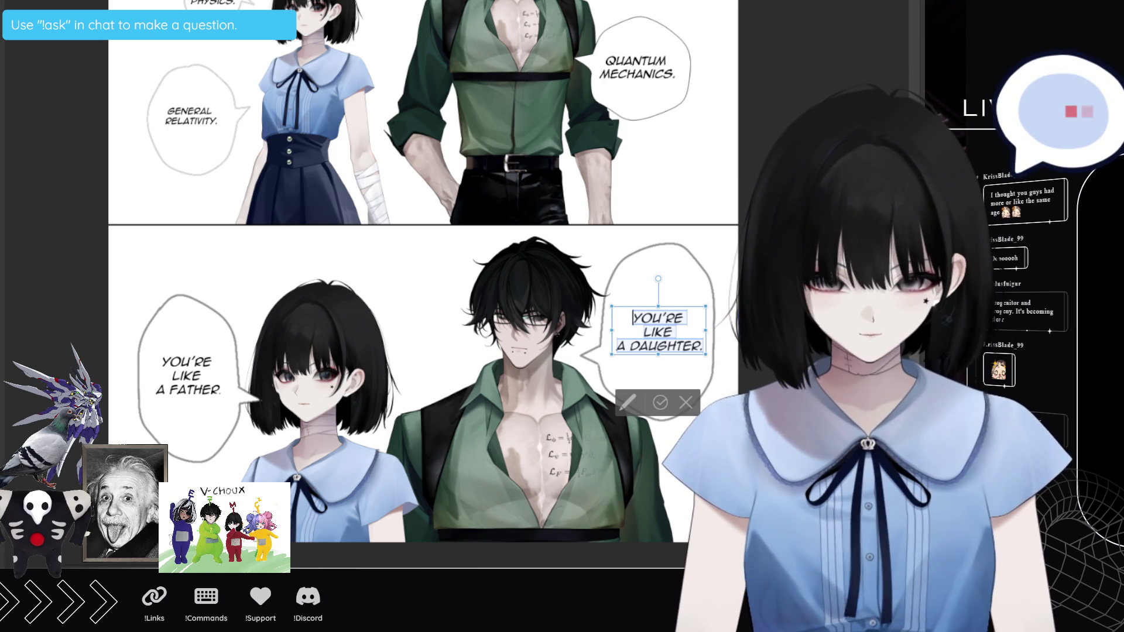
pyautogui.scroll(-2, 276, 429)
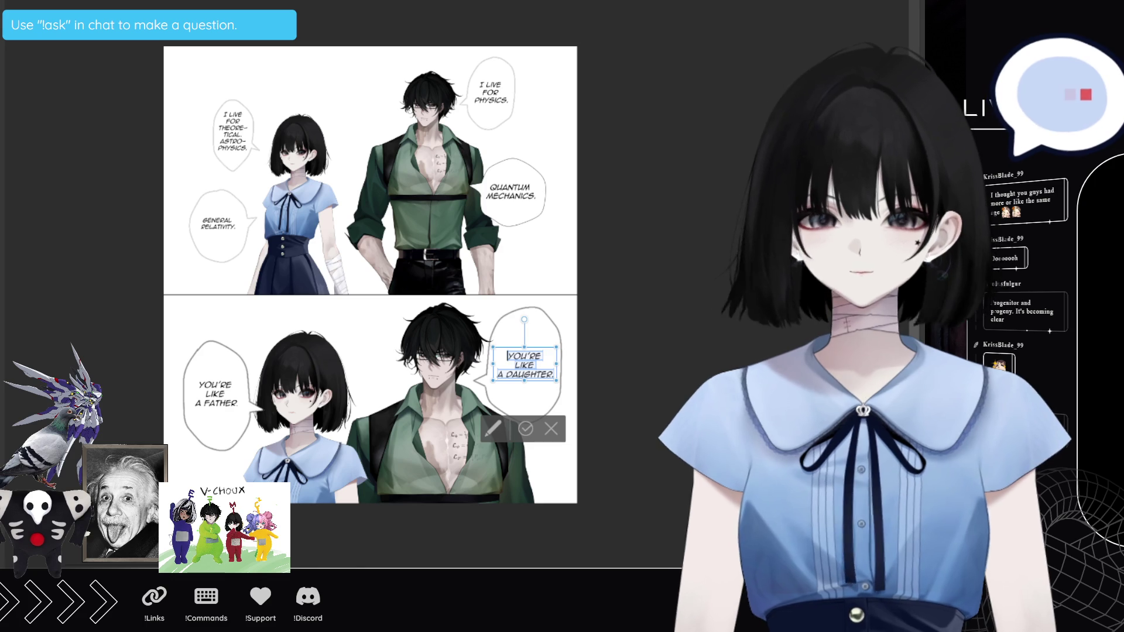
pyautogui.hscroll(-3, 370, 275)
pyautogui.scroll(-2, 450, 251)
pyautogui.press('Escape')
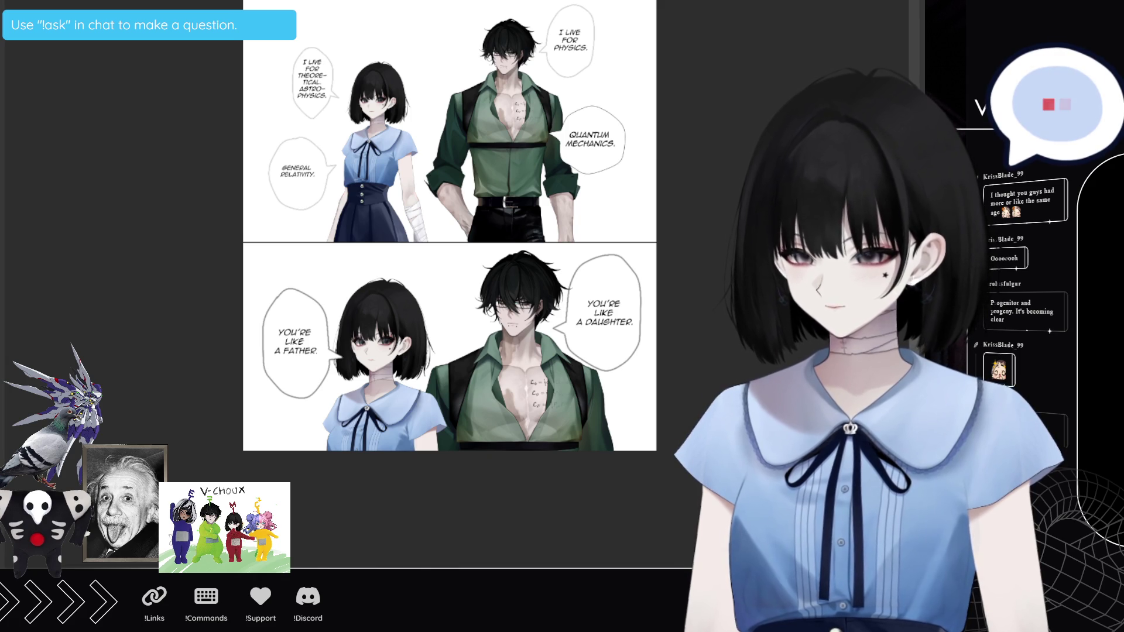
pyautogui.click(446, 448)
# Step: Extend the canvas downward and clear the strip below the second panel to white
pyautogui.moveTo(443, 456); pyautogui.dragTo(443, 624)
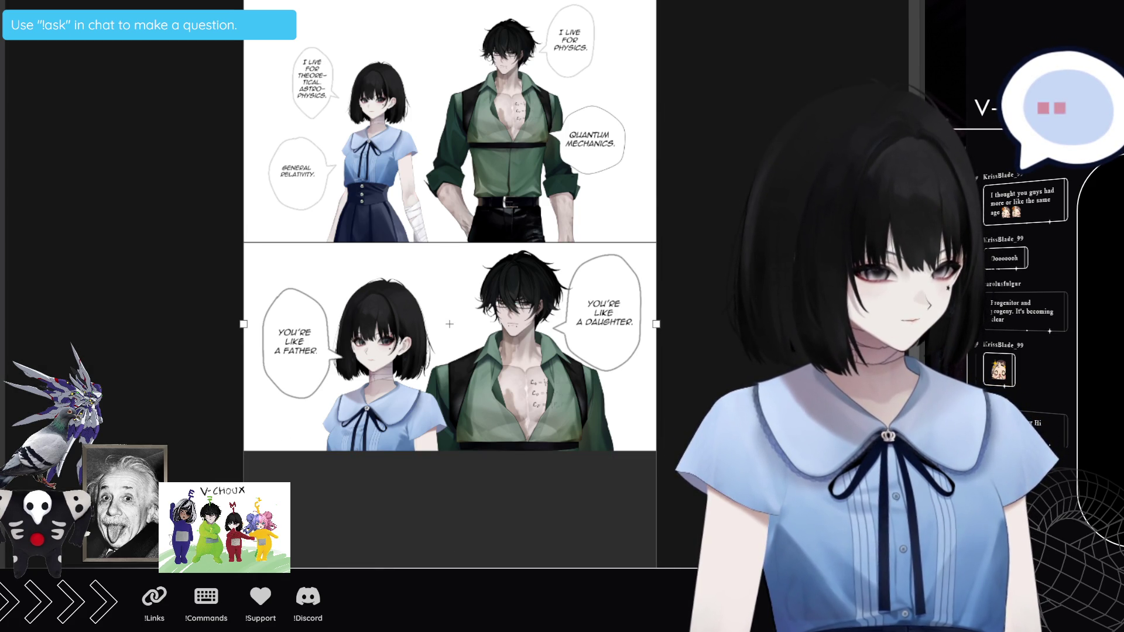
pyautogui.press('Return')
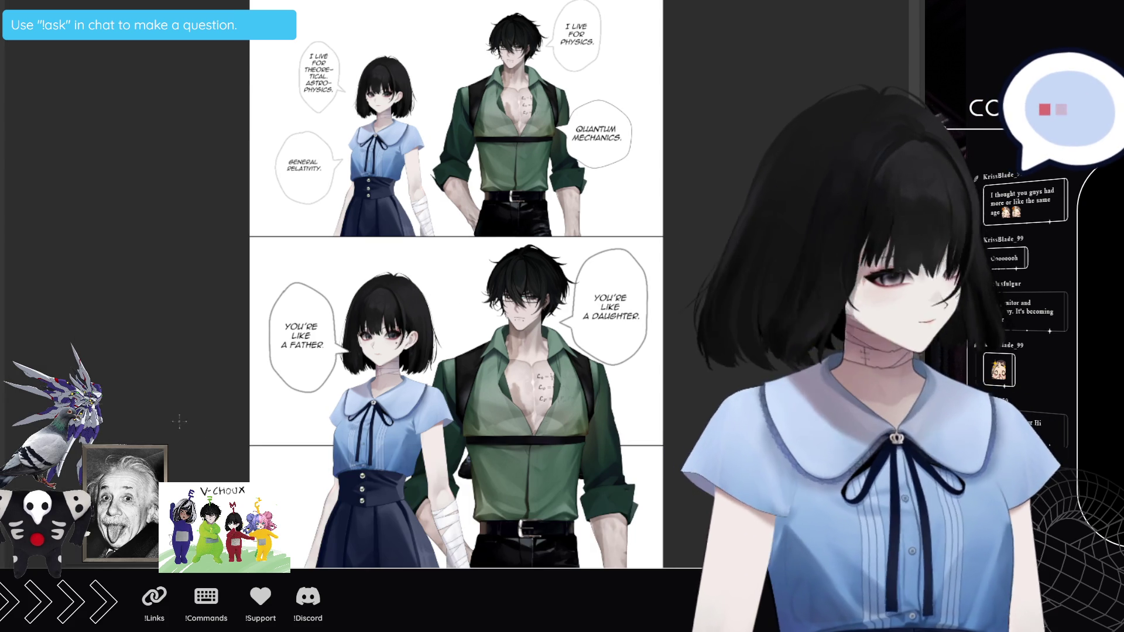
pyautogui.moveTo(250, 445)
pyautogui.mouseDown()
pyautogui.moveTo(548, 567)
pyautogui.moveTo(662, 568)
pyautogui.mouseUp()
pyautogui.press('Delete')
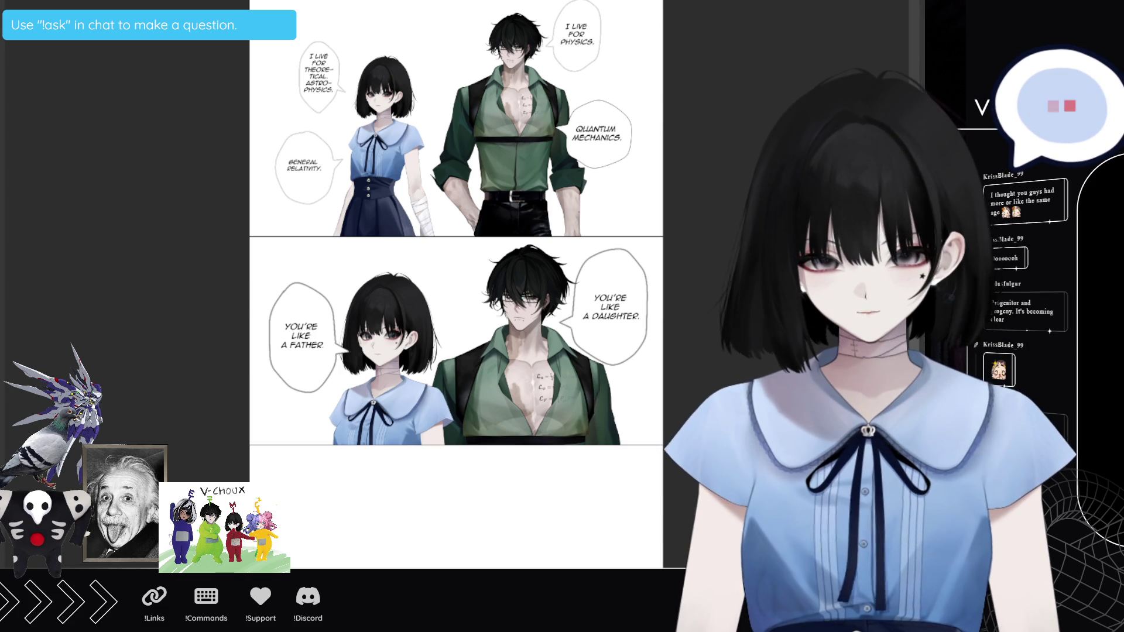
# Step: Paste the girl into the bottom panel, then move the man down beside her and enlarge him slightly
pyautogui.hotkey('ctrl', 'v')
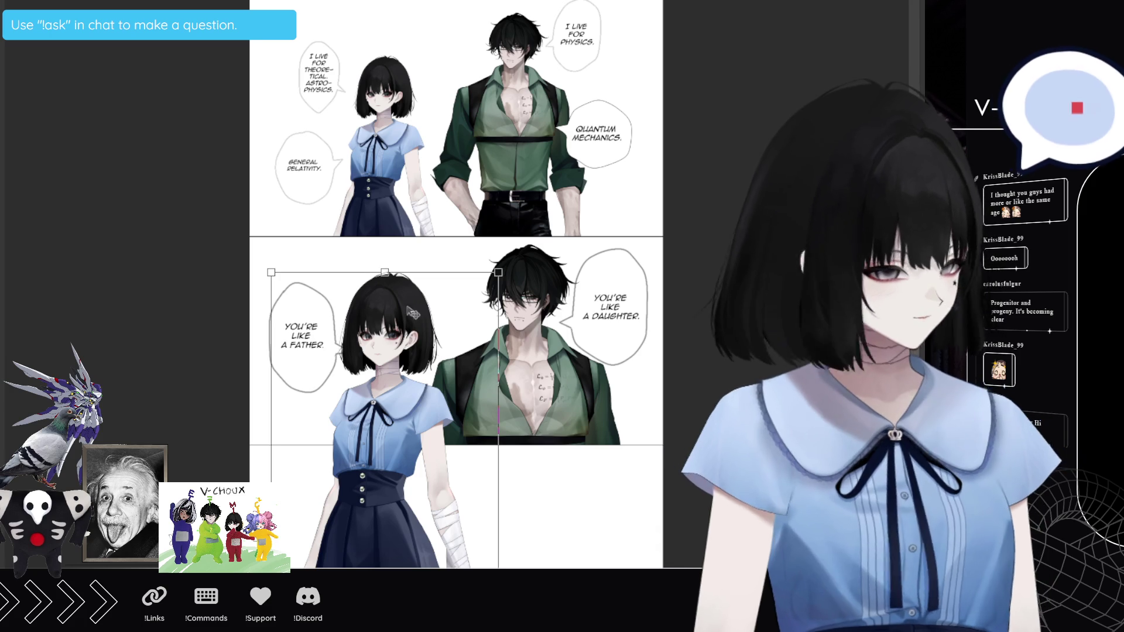
pyautogui.moveTo(445, 504)
pyautogui.mouseDown()
pyautogui.moveTo(447, 524)
pyautogui.moveTo(439, 413)
pyautogui.moveTo(450, 528)
pyautogui.mouseUp()
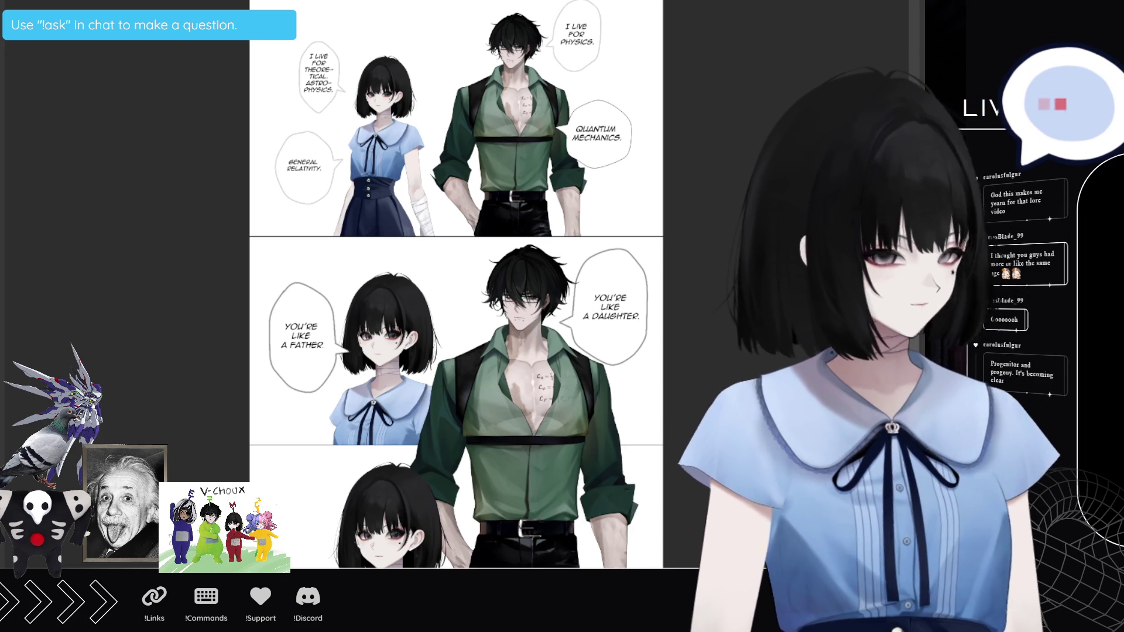
pyautogui.moveTo(604, 338); pyautogui.dragTo(604, 514)
pyautogui.moveTo(561, 457); pyautogui.dragTo(559, 486)
pyautogui.moveTo(532, 447); pyautogui.dragTo(527, 447)
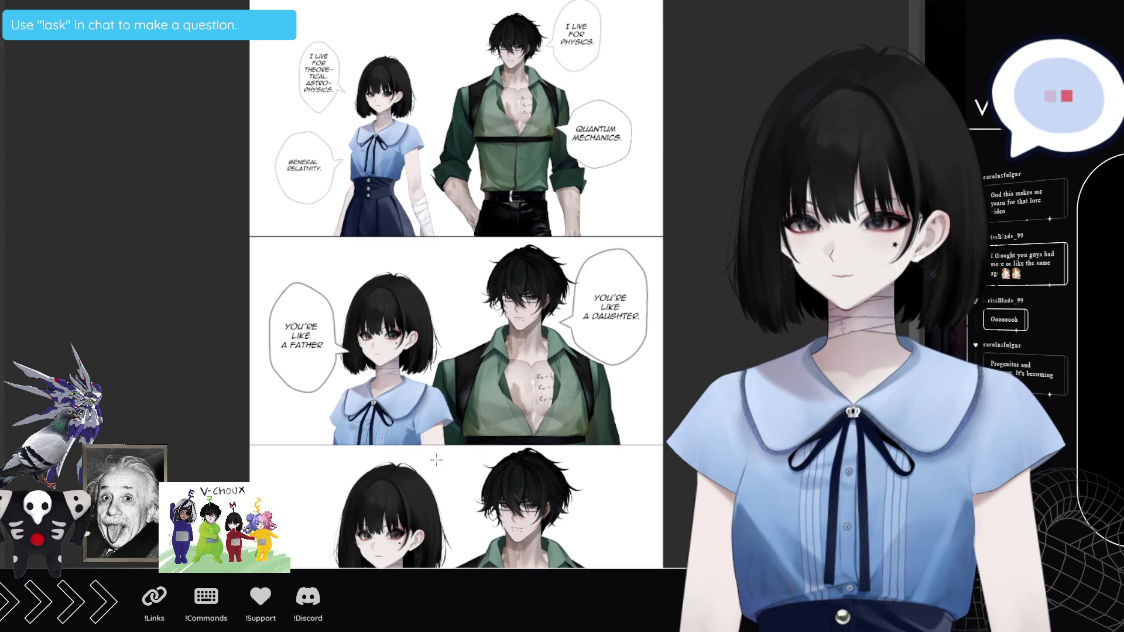
pyautogui.scroll(-1, 436, 460)
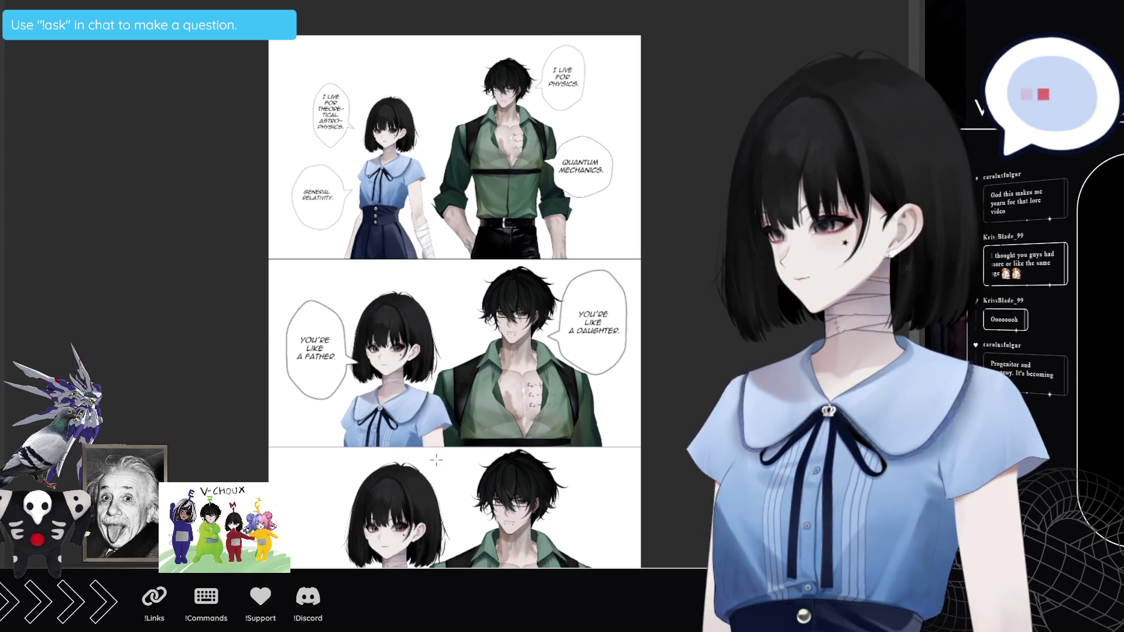
pyautogui.scroll(-2, 436, 460)
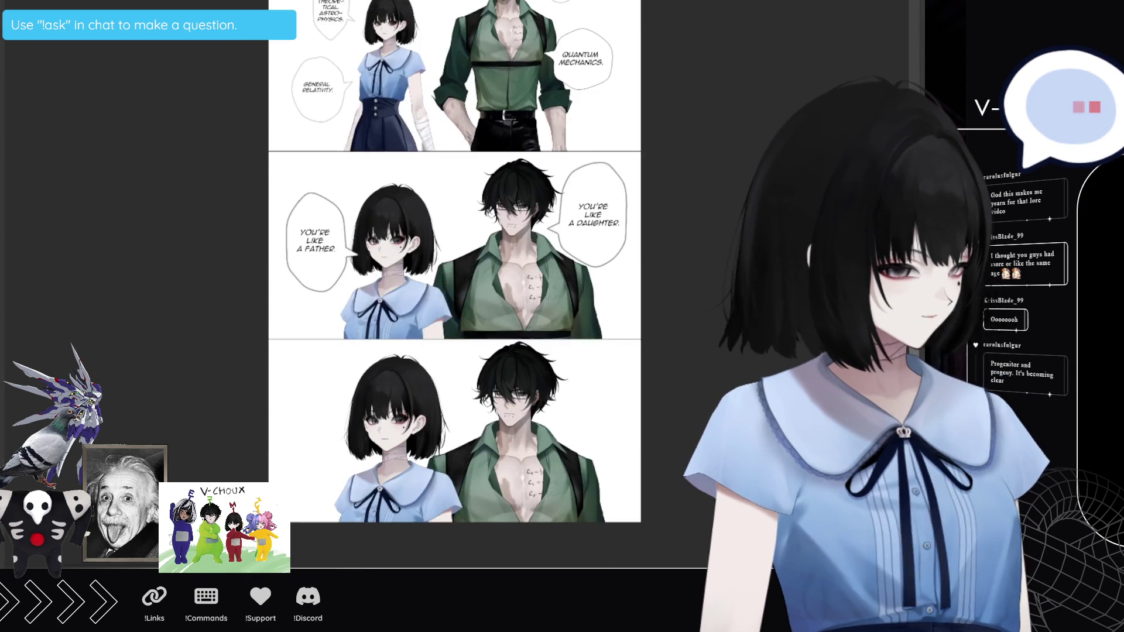
pyautogui.scroll(1, 431, 482)
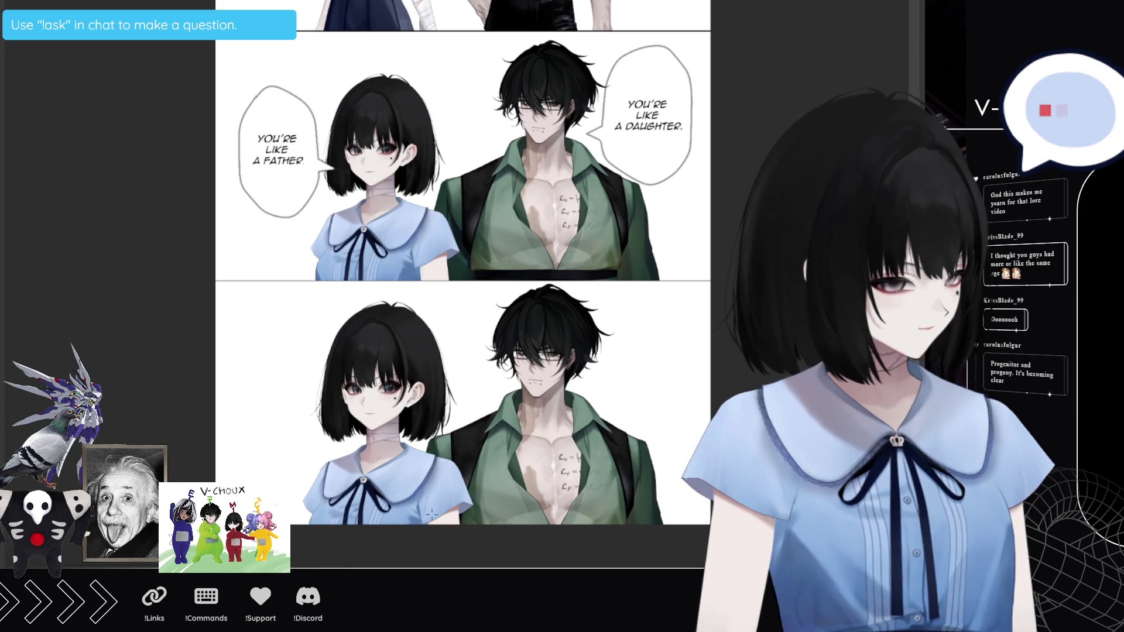
pyautogui.scroll(1, 487, 510)
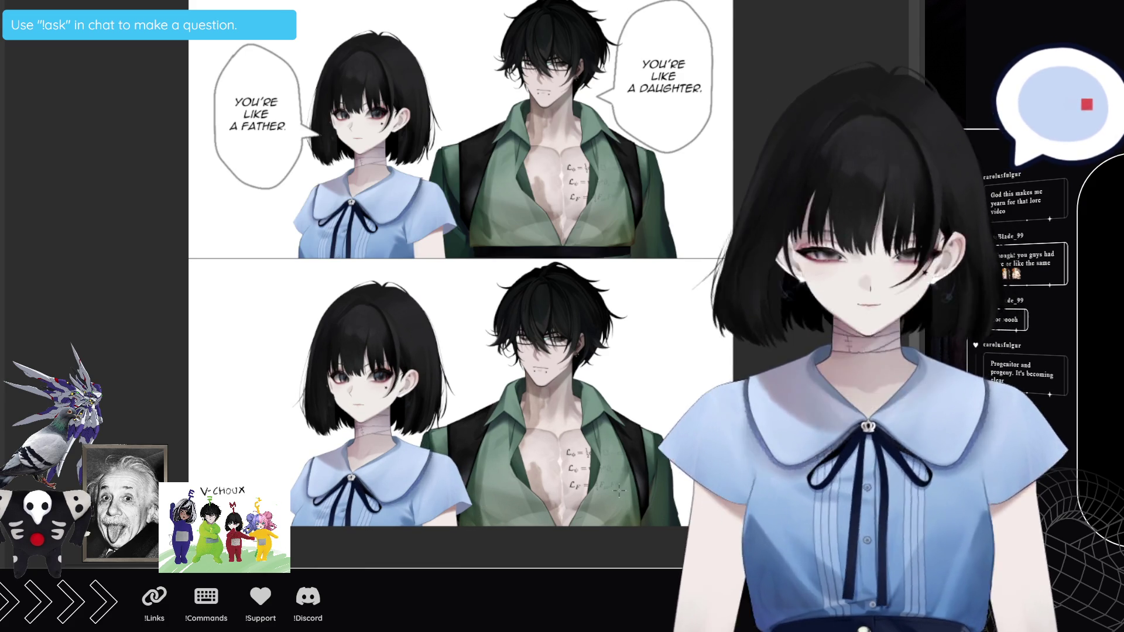
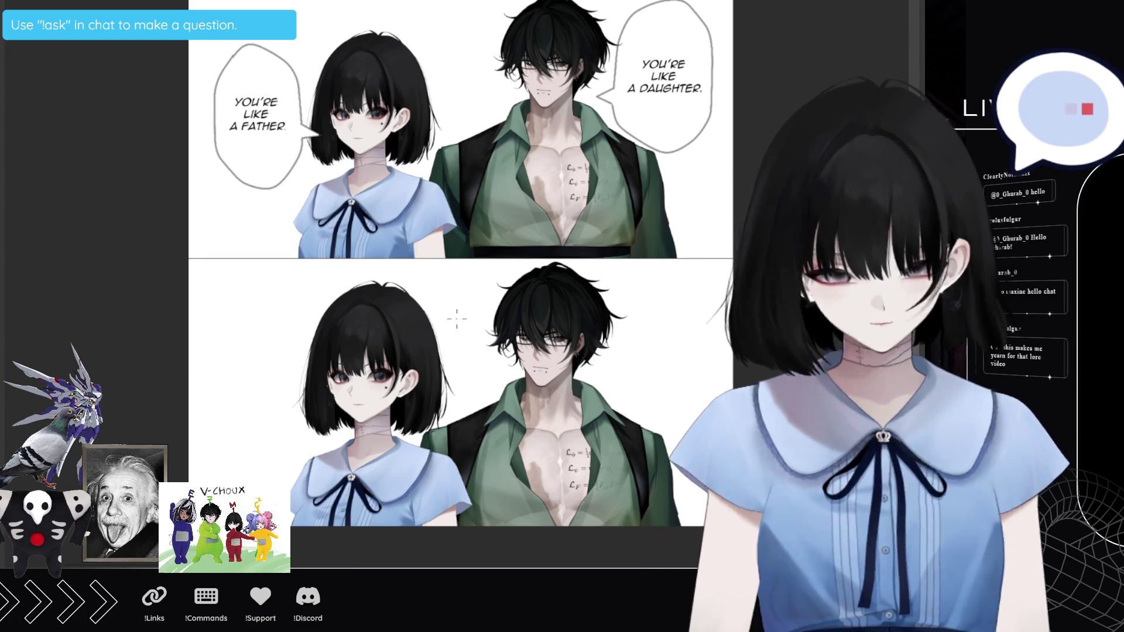
# Step: Trace the left balloon outline beside the girl, with its tail pointing toward her
pyautogui.moveTo(222, 309); pyautogui.dragTo(207, 338)
pyautogui.click(208, 337)
pyautogui.click(205, 379)
pyautogui.click(208, 418)
pyautogui.click(220, 441)
pyautogui.click(241, 461)
pyautogui.click(268, 460)
pyautogui.click(290, 441)
pyautogui.click(297, 417)
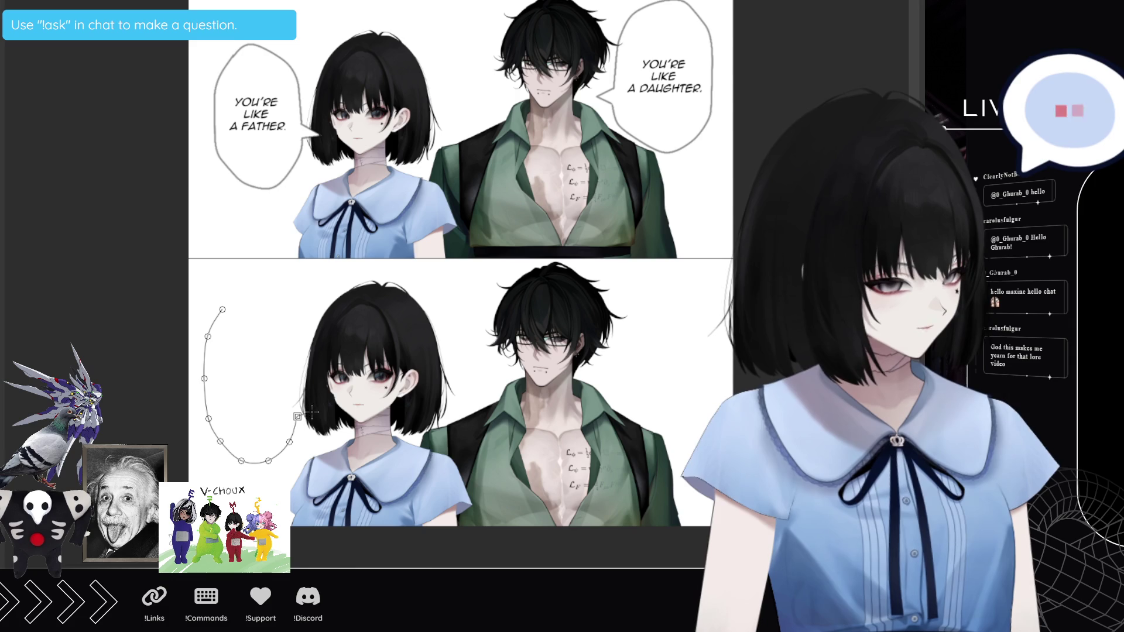
pyautogui.click(312, 412)
pyautogui.click(298, 401)
pyautogui.moveTo(297, 377)
pyautogui.mouseDown()
pyautogui.moveTo(281, 312)
pyautogui.moveTo(251, 290)
pyautogui.moveTo(233, 300)
pyautogui.mouseUp()
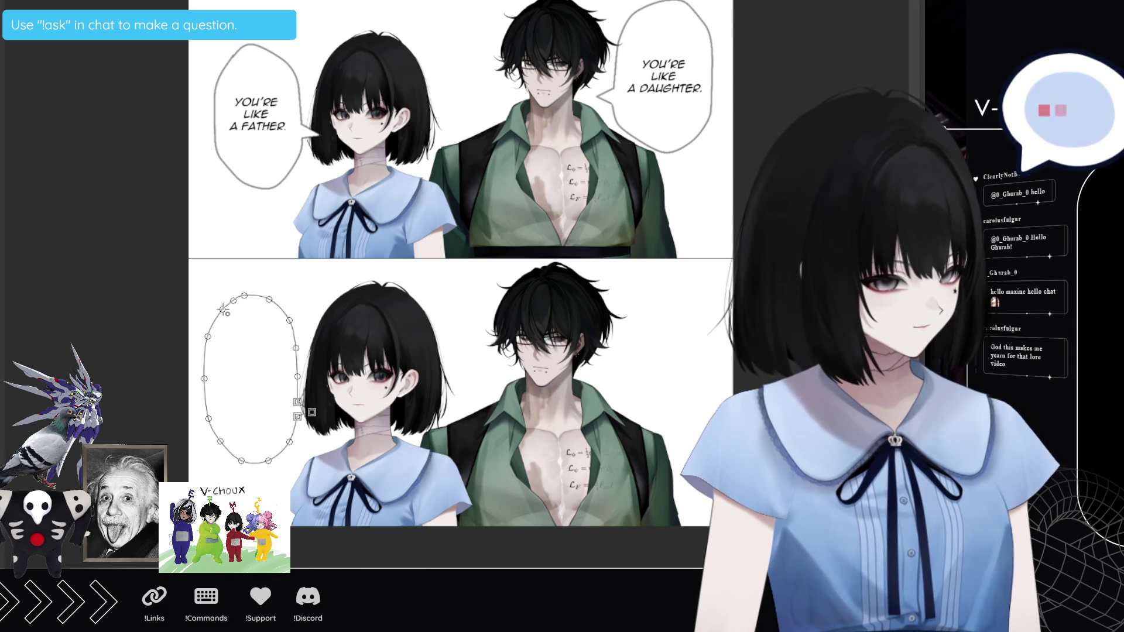
pyautogui.click(223, 309)
# Step: Trace the right balloon outline beside the man, with its tail pointing toward him
pyautogui.moveTo(650, 282)
pyautogui.mouseDown()
pyautogui.moveTo(620, 315)
pyautogui.moveTo(609, 367)
pyautogui.mouseUp()
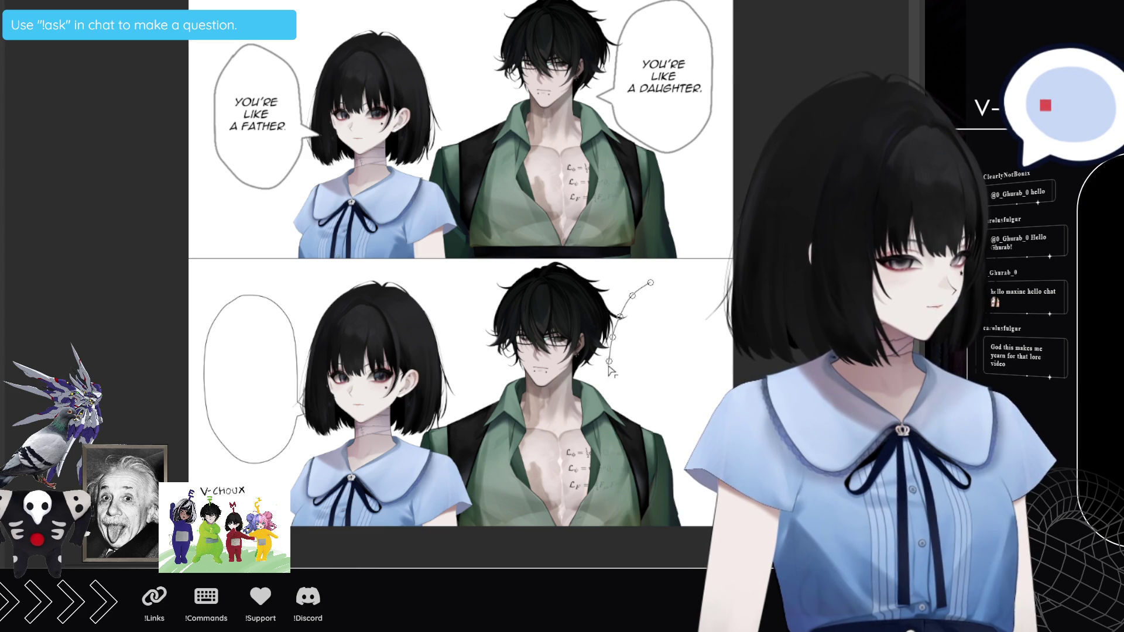
pyautogui.doubleClick(593, 374)
pyautogui.moveTo(593, 374)
pyautogui.mouseDown()
pyautogui.moveTo(609, 386)
pyautogui.moveTo(624, 438)
pyautogui.moveTo(659, 461)
pyautogui.mouseUp()
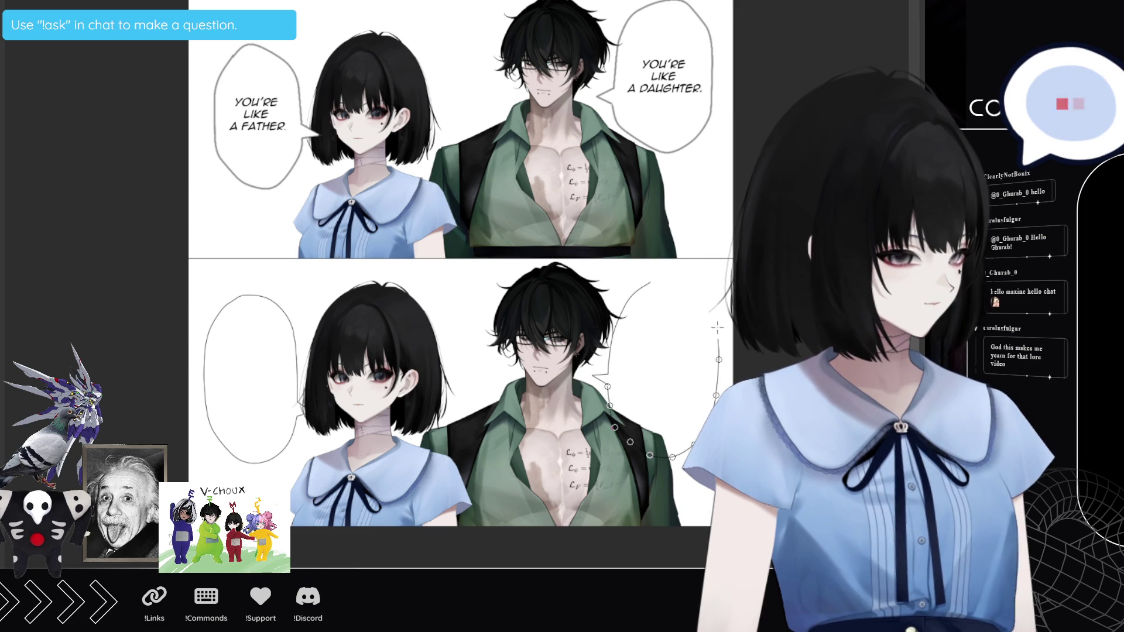
pyautogui.moveTo(718, 331); pyautogui.dragTo(704, 291)
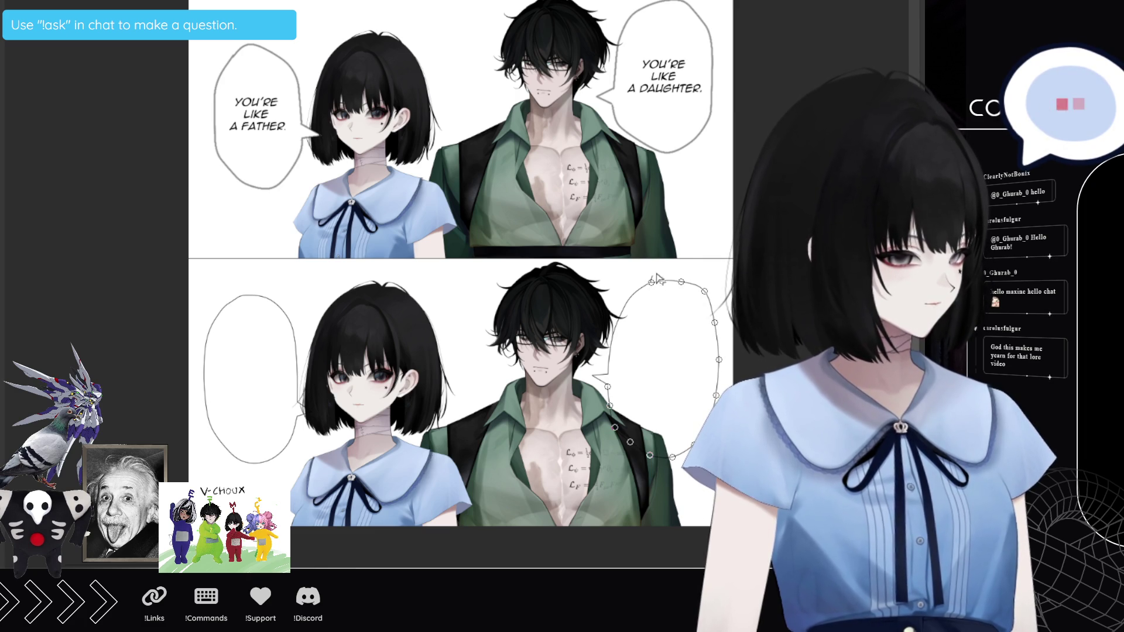
pyautogui.click(650, 283)
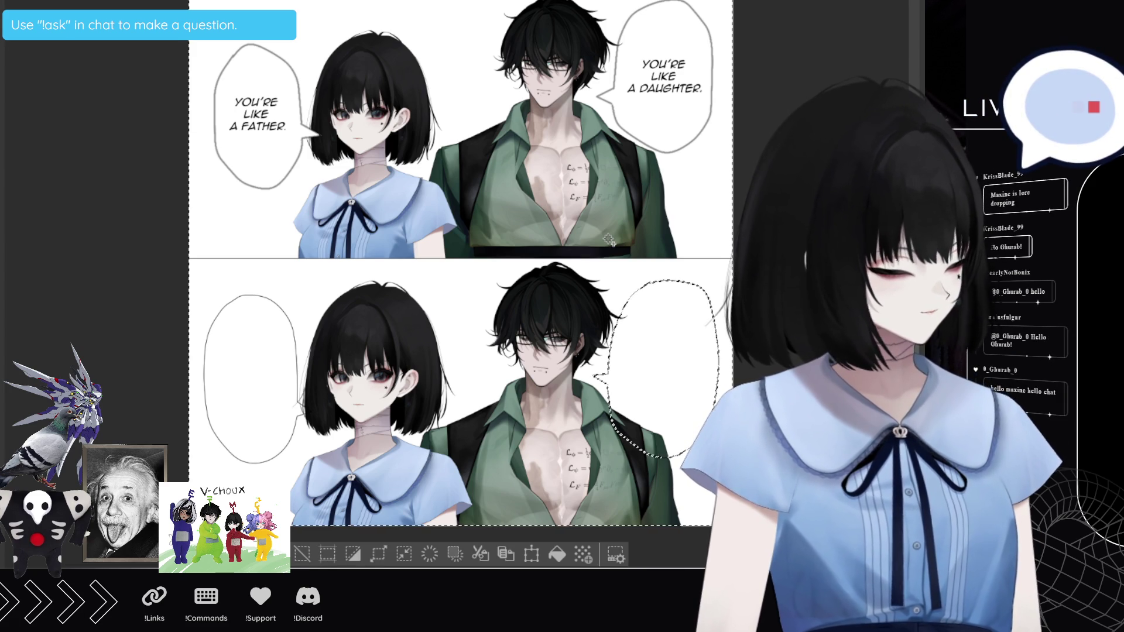
# Step: Deselect, enlarge the brush, and paint white over the man's shoulder line
pyautogui.hotkey('ctrl', 'd')
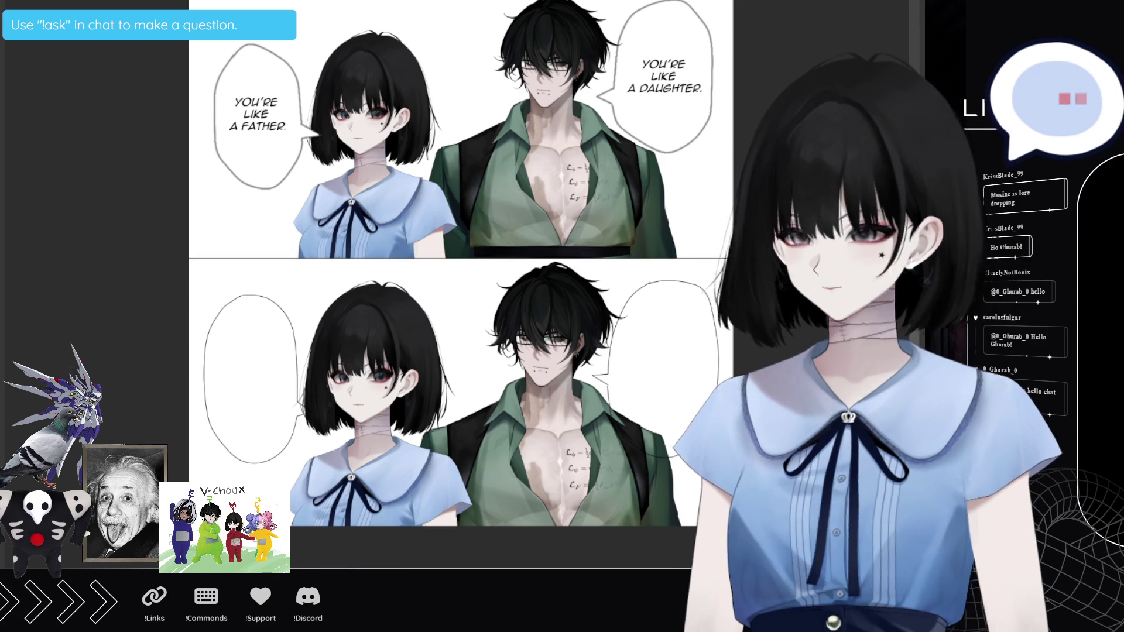
pyautogui.press(']')
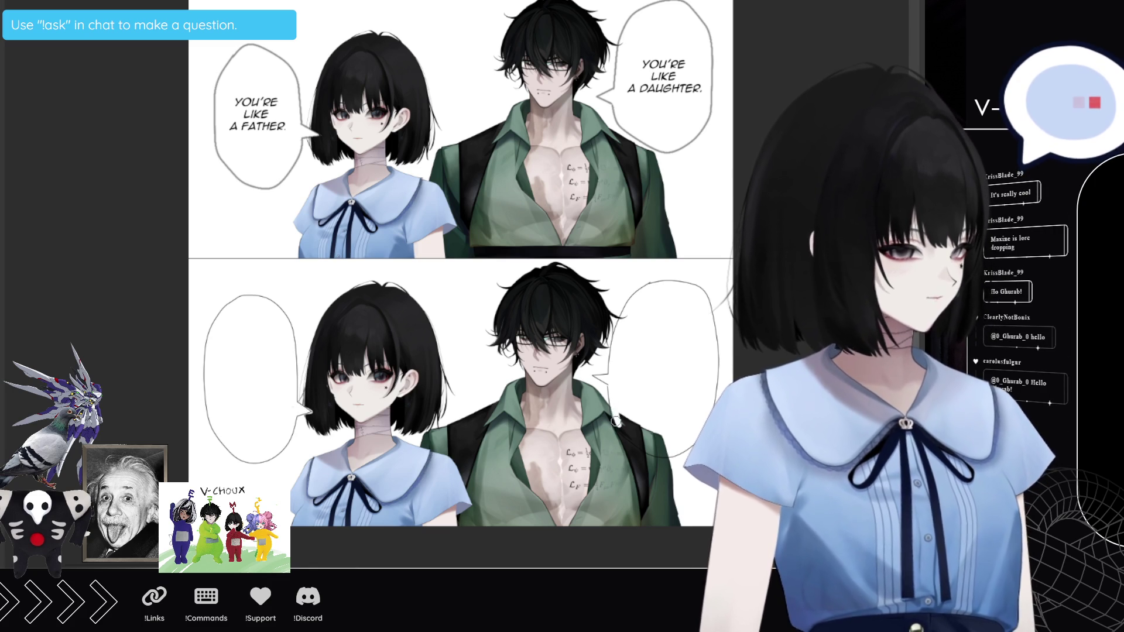
pyautogui.moveTo(642, 448)
pyautogui.mouseDown()
pyautogui.moveTo(625, 430)
pyautogui.moveTo(649, 439)
pyautogui.mouseUp()
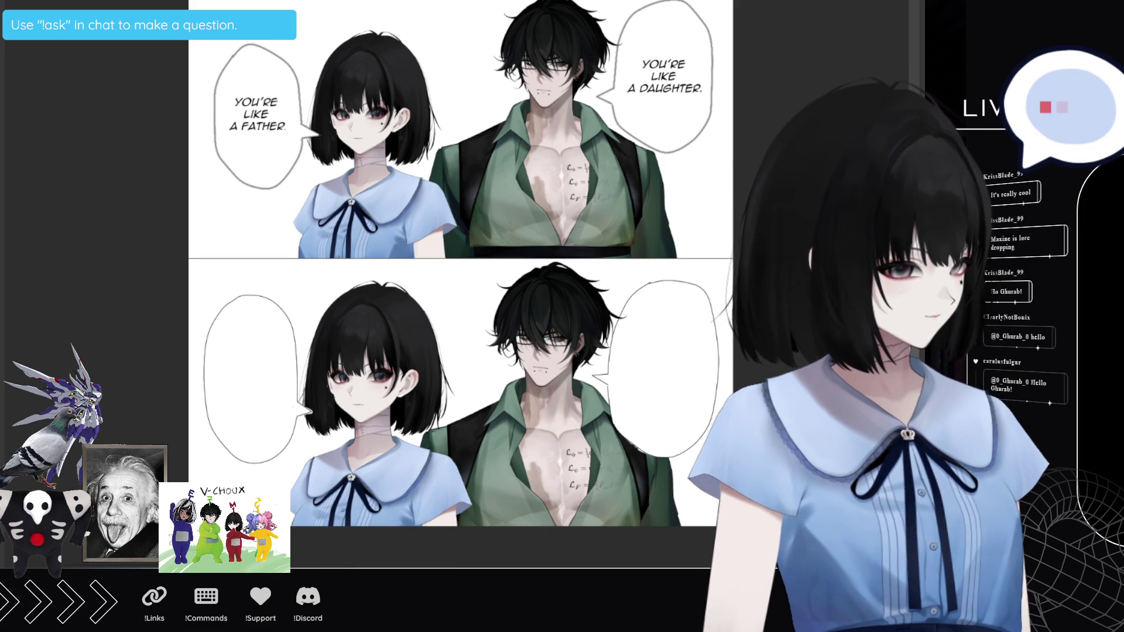
# Step: Paste the girl's dialogue into her balloon and break it into short lines
pyautogui.click(220, 333)
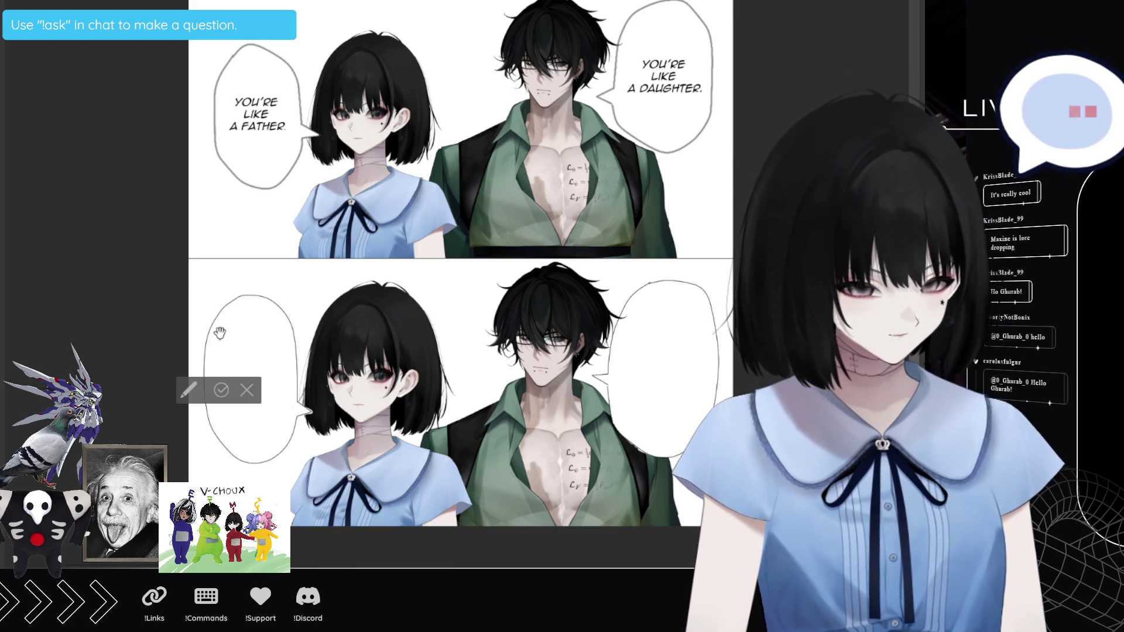
pyautogui.hotkey('ctrl', 'v')
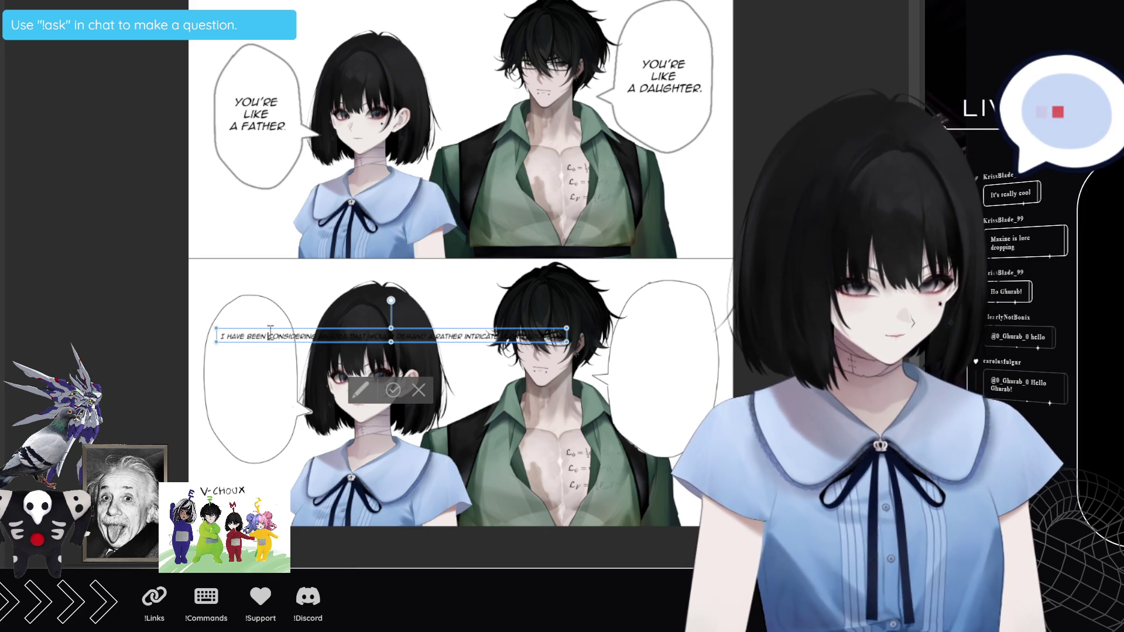
pyautogui.click(269, 337)
pyautogui.press('Return')
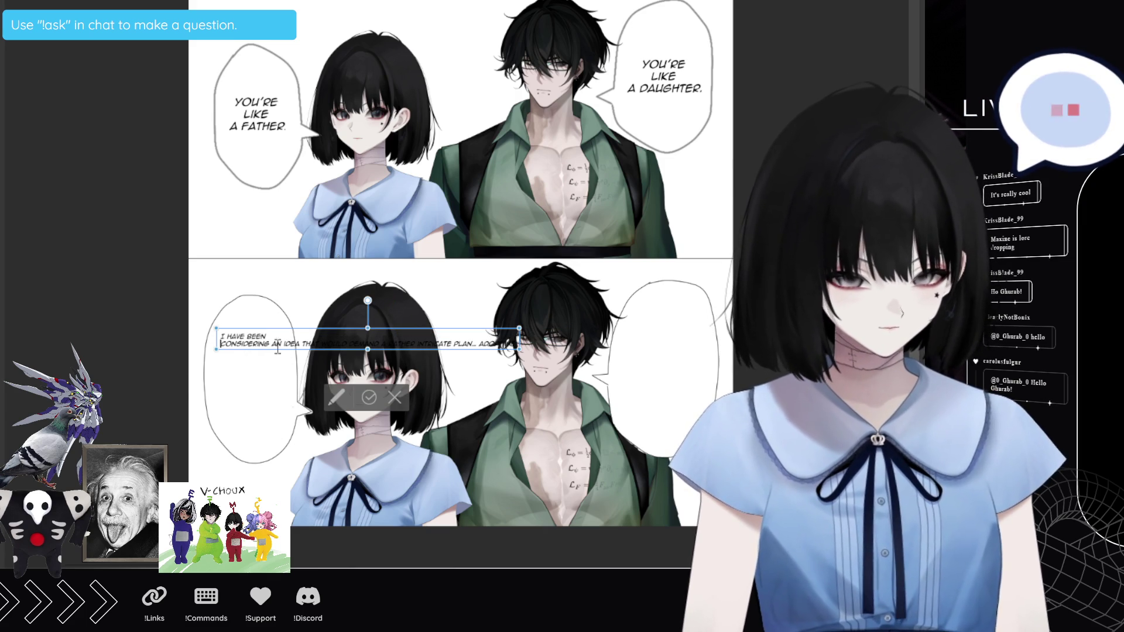
pyautogui.moveTo(222, 338); pyautogui.dragTo(654, 343)
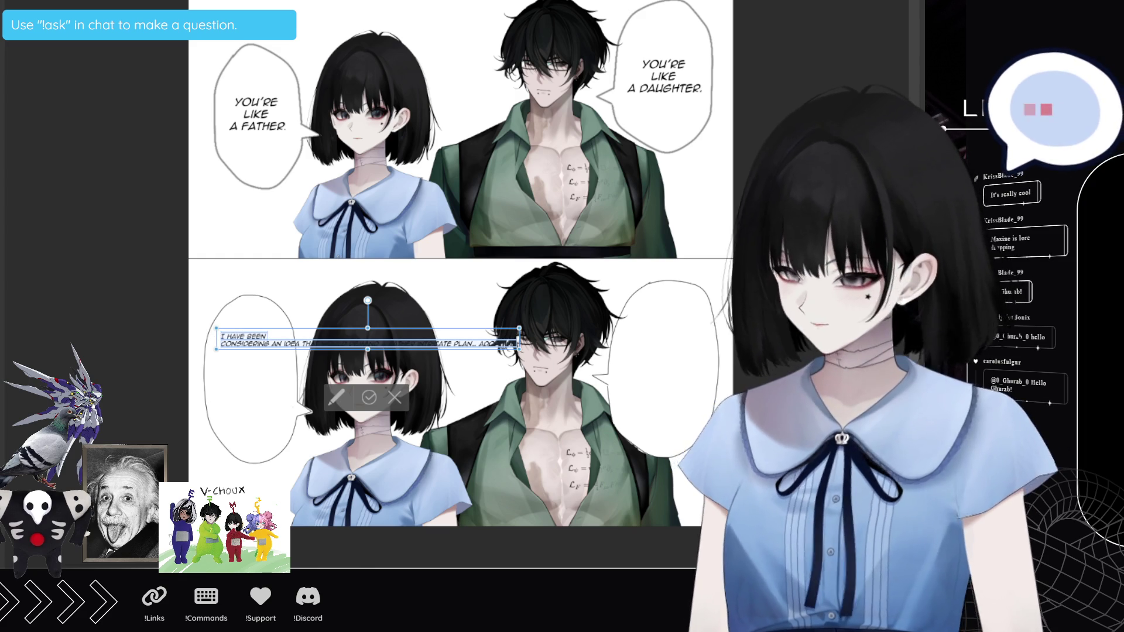
pyautogui.click(283, 343)
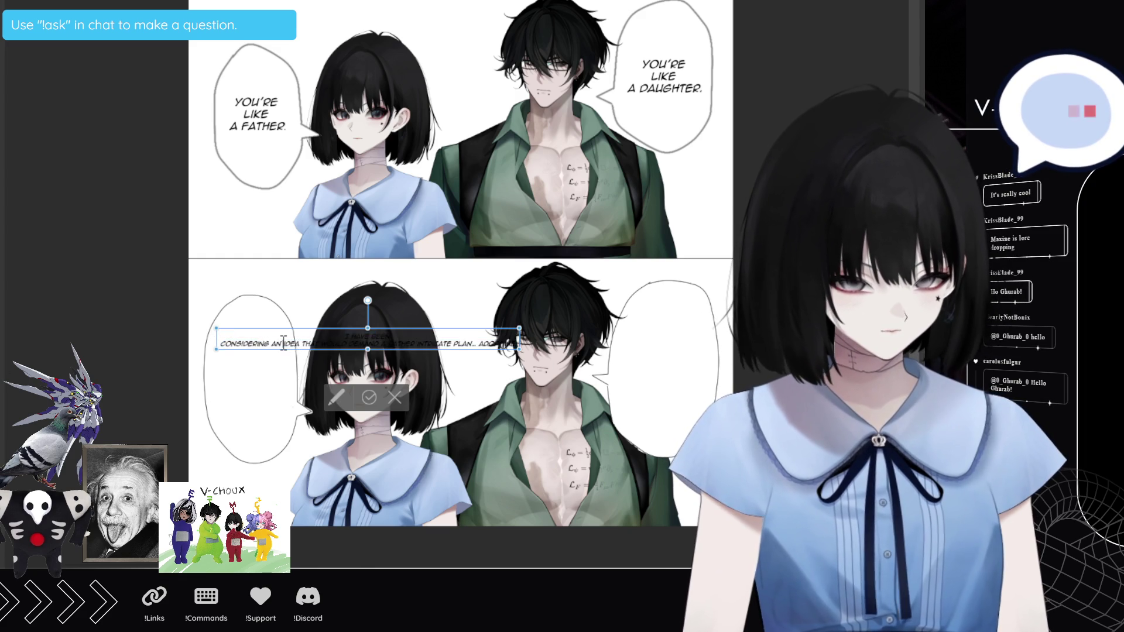
pyautogui.press('Return')
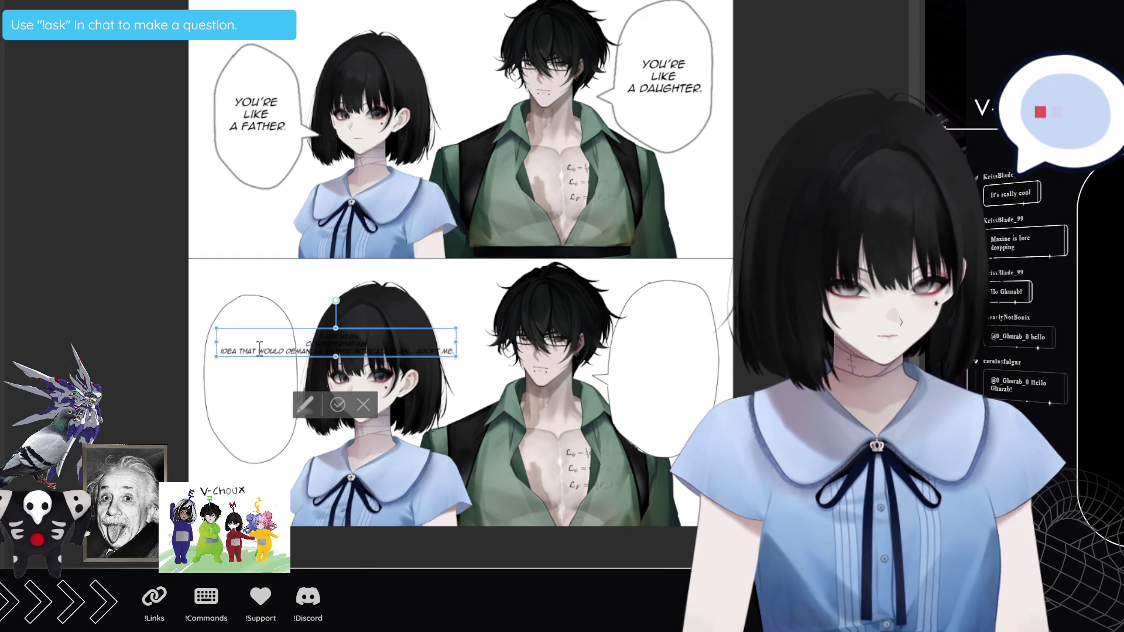
pyautogui.press('Return')
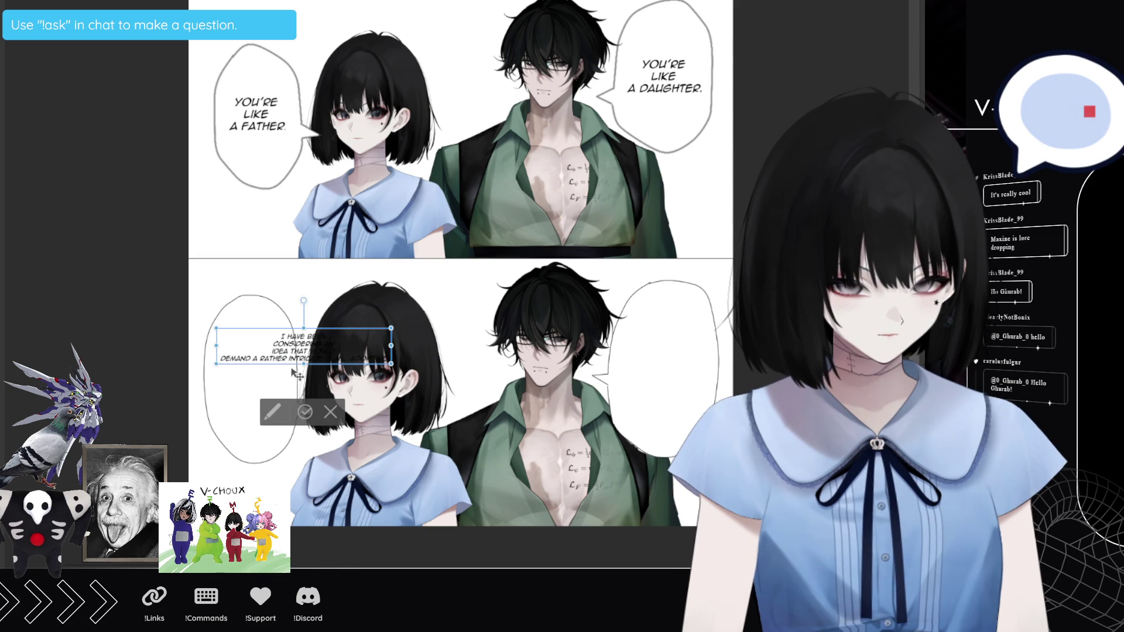
pyautogui.press('Return')
pyautogui.click(256, 365)
pyautogui.press('Return')
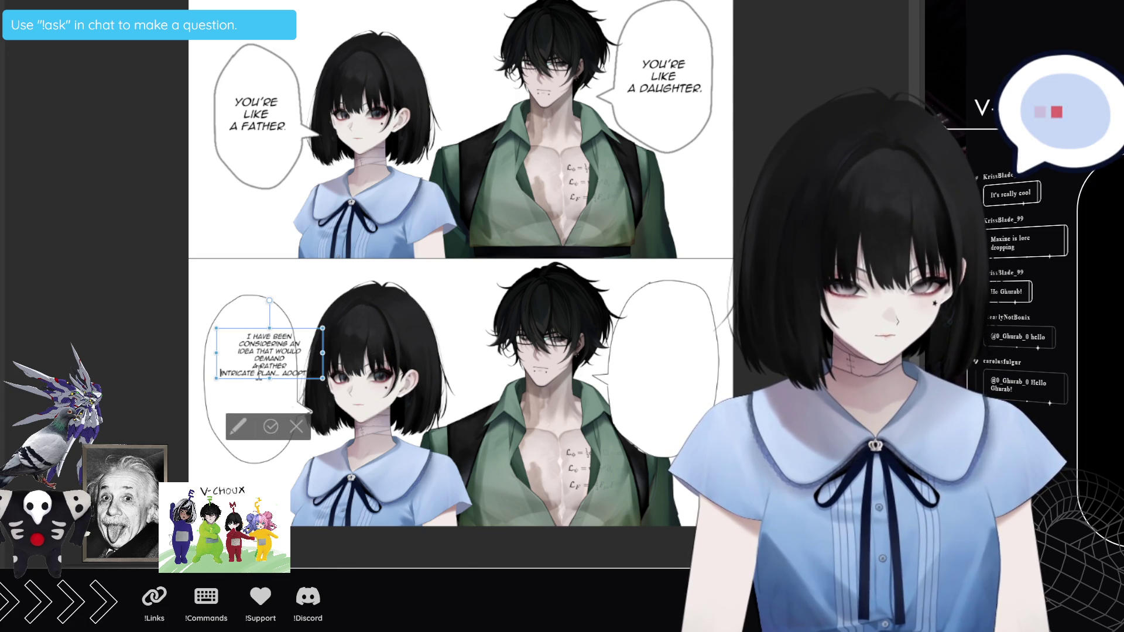
pyautogui.click(259, 374)
pyautogui.press('Return')
pyautogui.hotkey('ctrl', 'Right')
pyautogui.press('Return')
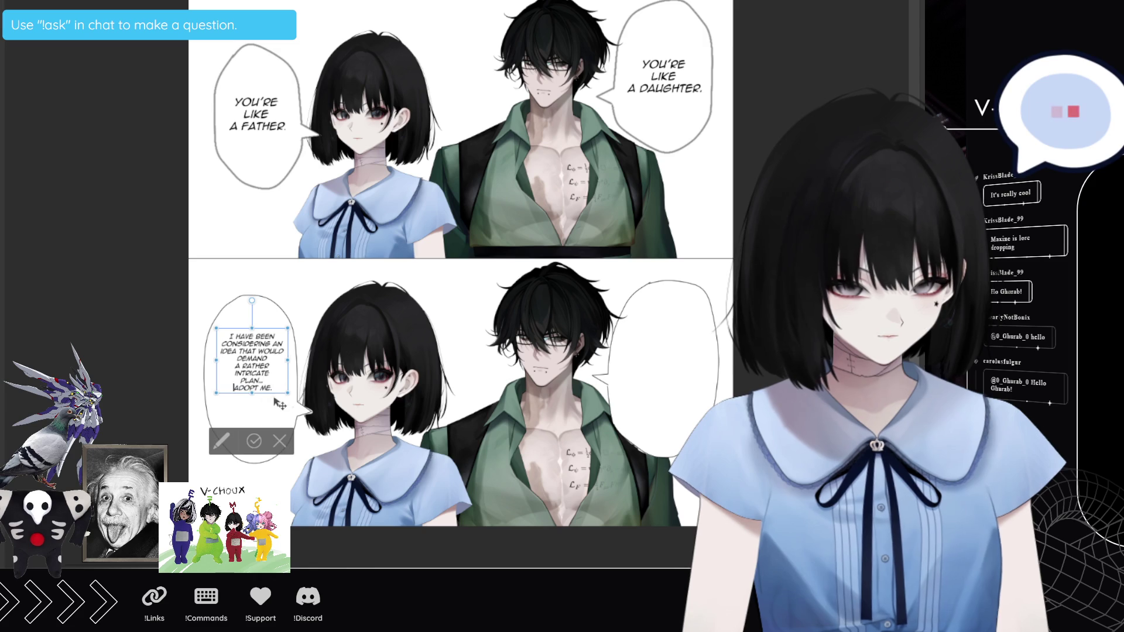
# Step: Enlarge the dialogue font two steps, refine the line breaks, and center the text block
pyautogui.hotkey('ctrl', 'a')
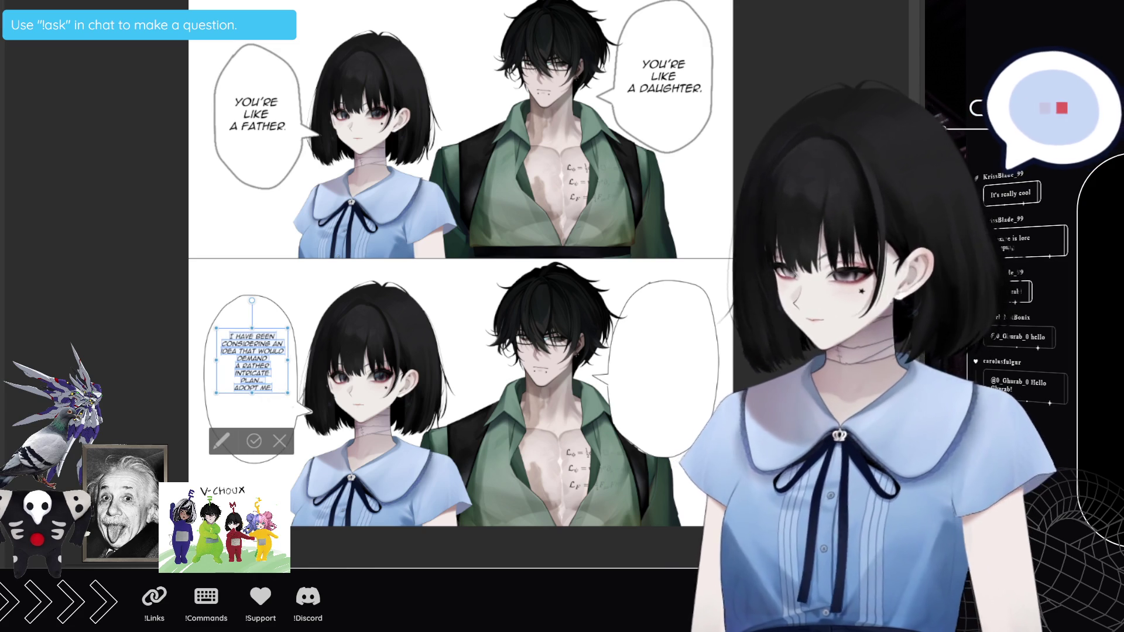
pyautogui.hotkey('ctrl', ']')
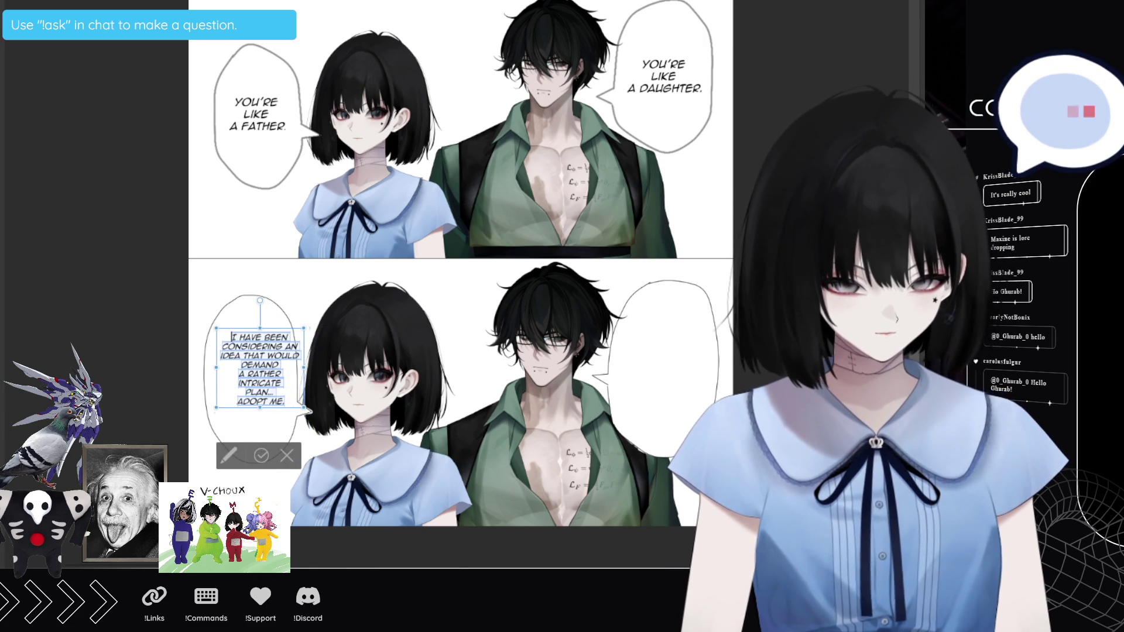
pyautogui.hotkey('ctrl', ']')
pyautogui.moveTo(288, 416); pyautogui.dragTo(277, 425)
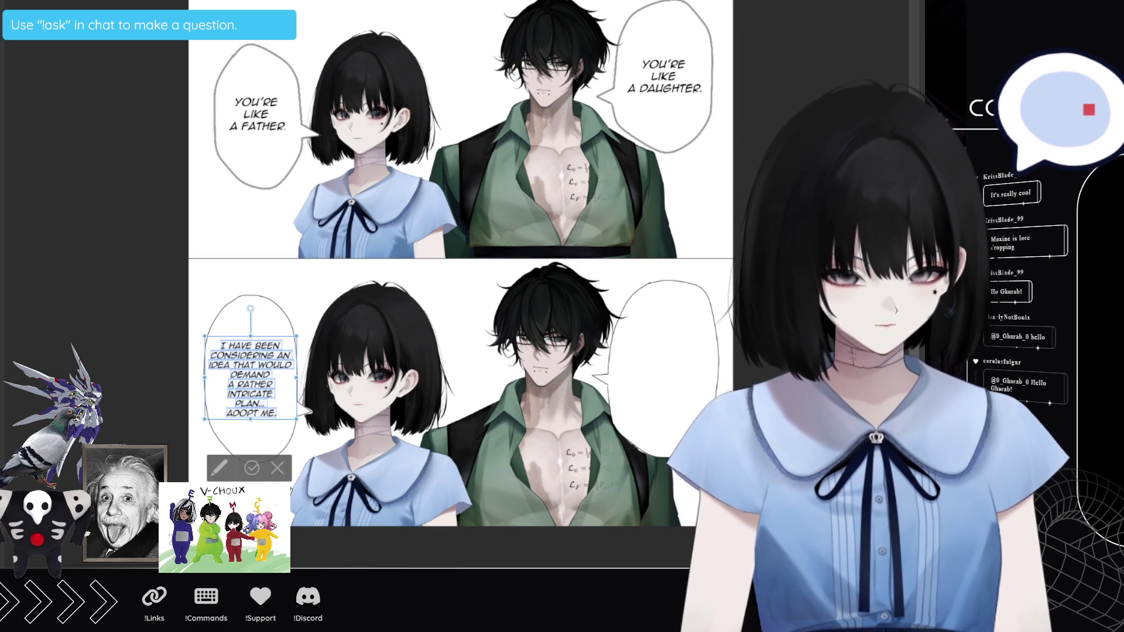
pyautogui.click(257, 346)
pyautogui.press('Return')
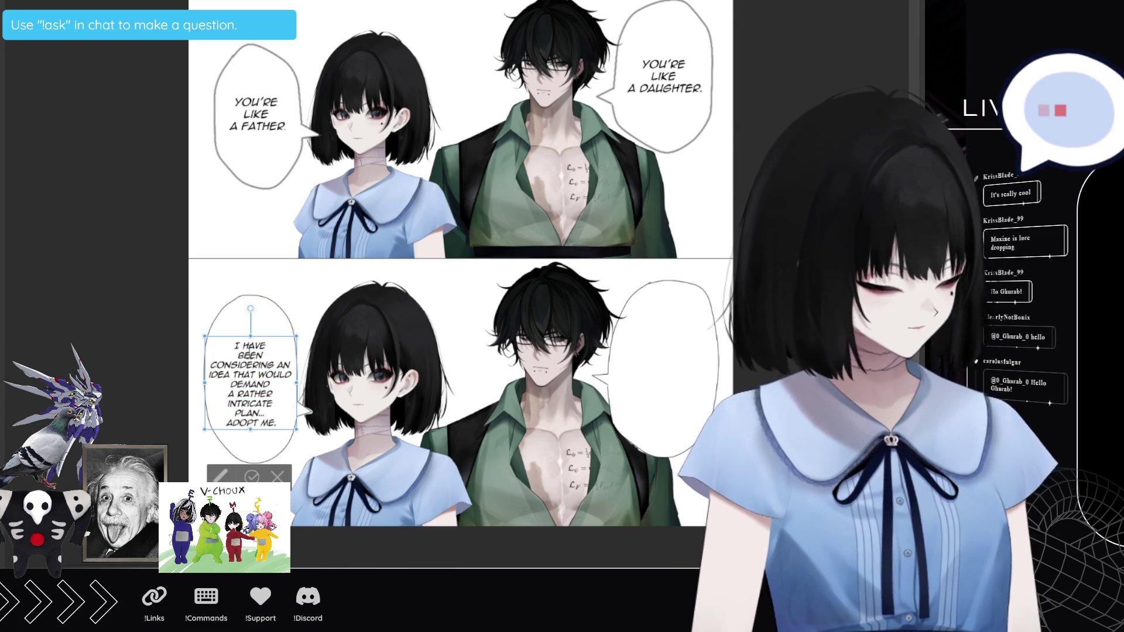
pyautogui.click(233, 374)
pyautogui.press('Return')
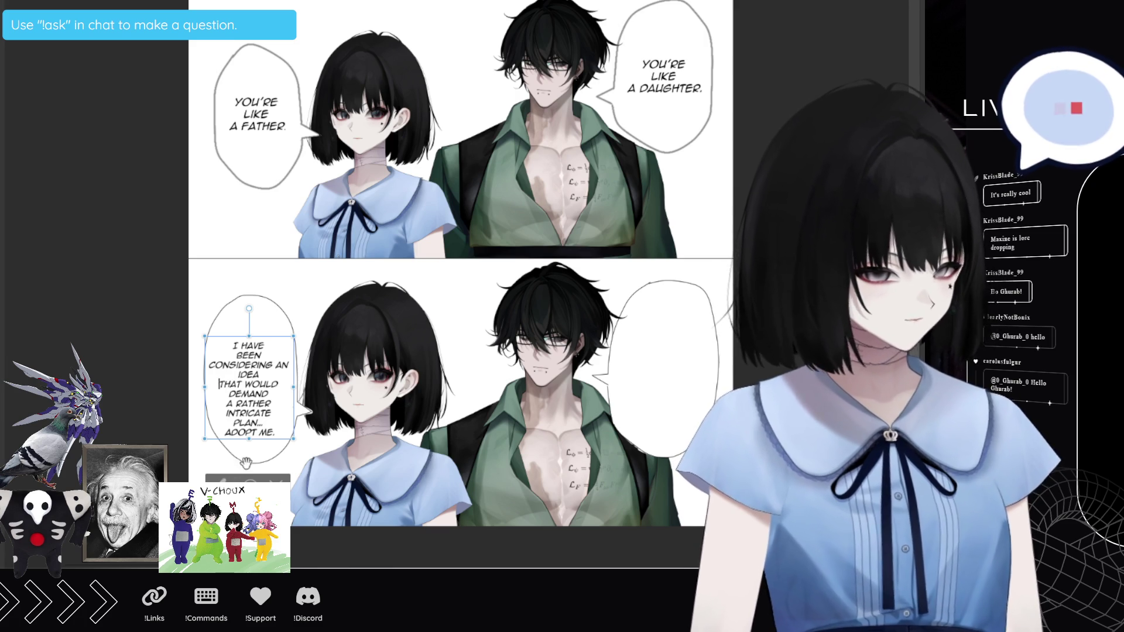
pyautogui.moveTo(270, 443); pyautogui.dragTo(272, 438)
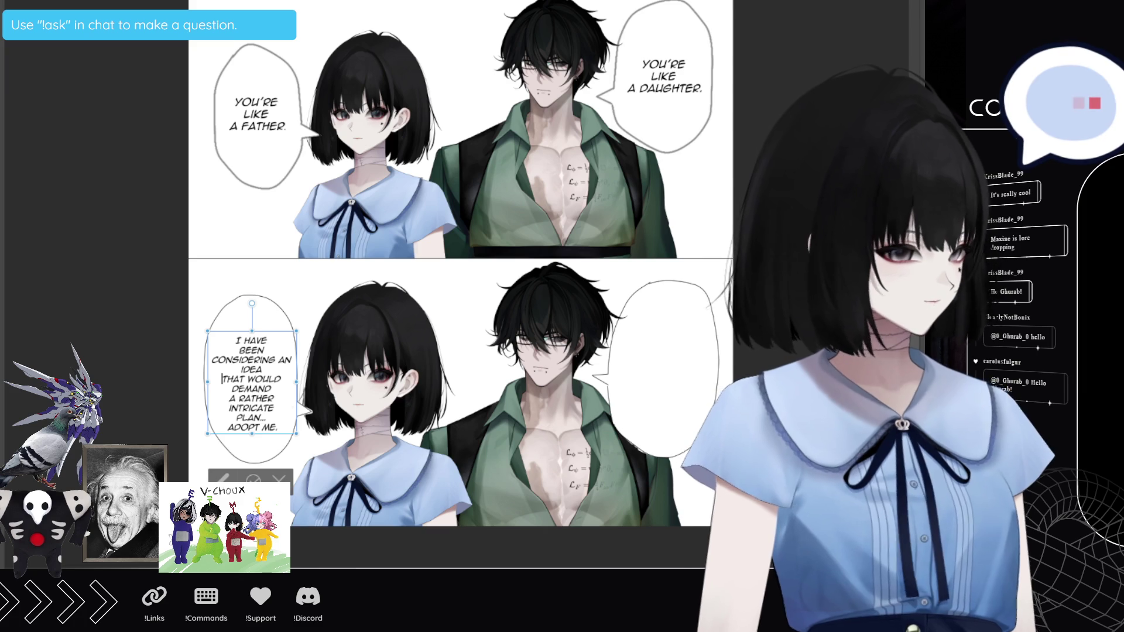
# Step: Finish the left balloon text, then copy and paste a duplicate of it
pyautogui.press('Escape')
pyautogui.click(251, 380)
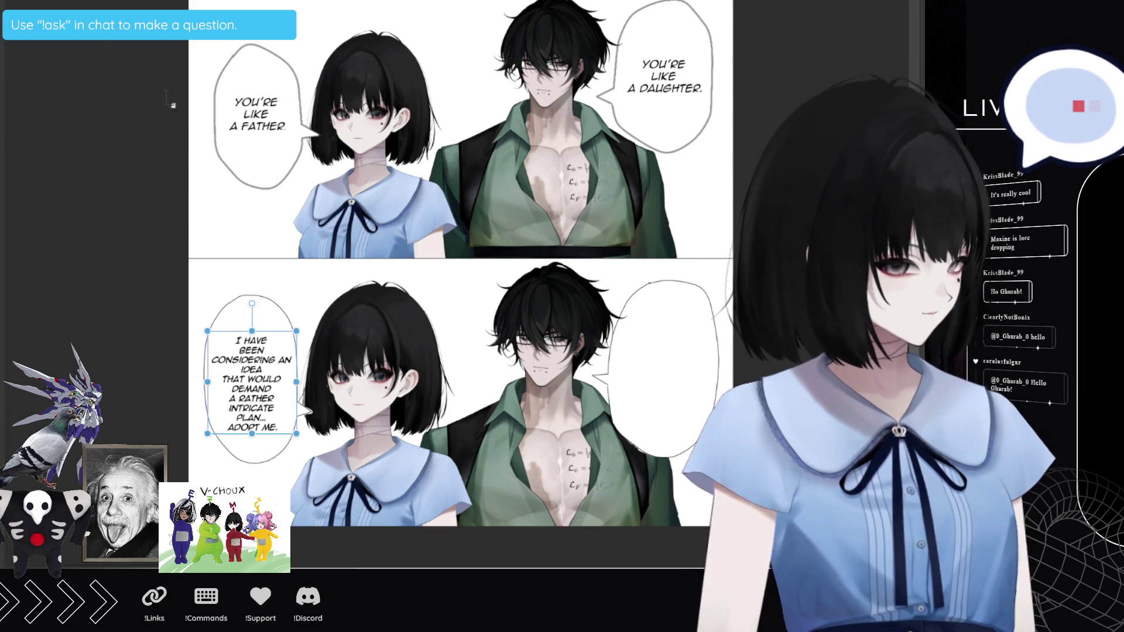
pyautogui.hotkey('ctrl', 'c')
pyautogui.hotkey('ctrl', 'v')
# Step: Move the copied text into the man's balloon and change its last line to 'I SHALL ADOPT YOU.'
pyautogui.moveTo(281, 415)
pyautogui.mouseDown()
pyautogui.moveTo(662, 408)
pyautogui.moveTo(693, 395)
pyautogui.mouseUp()
pyautogui.click(608, 429)
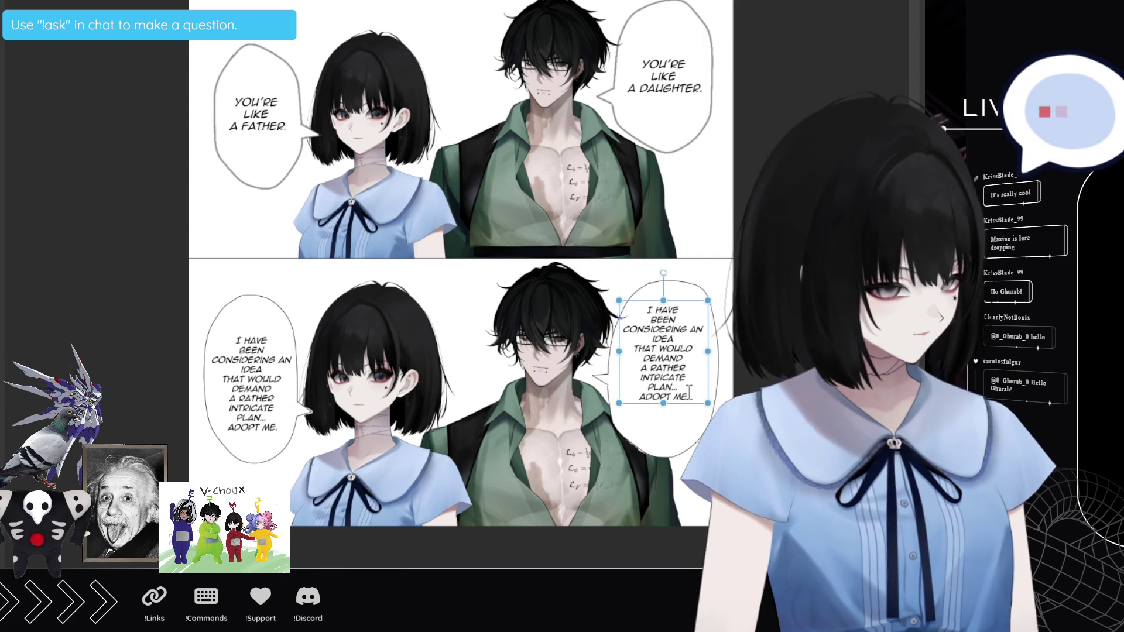
pyautogui.click(691, 394)
pyautogui.press('BackSpace')
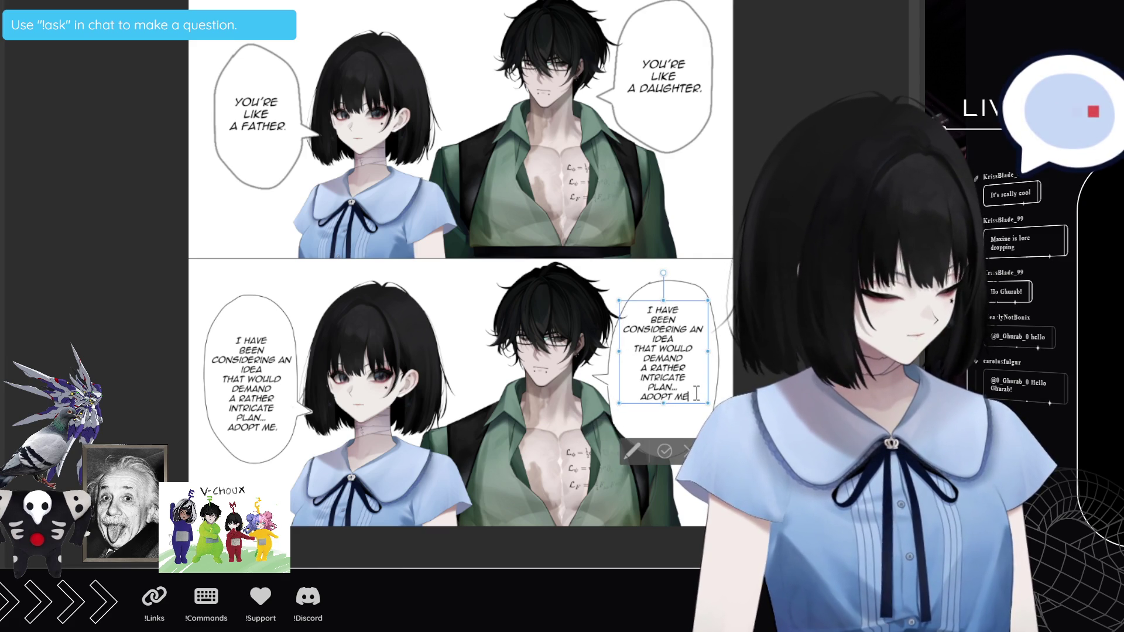
pyautogui.press('BackSpace')
pyautogui.press('BackSpace')
pyautogui.press('BackSpace')
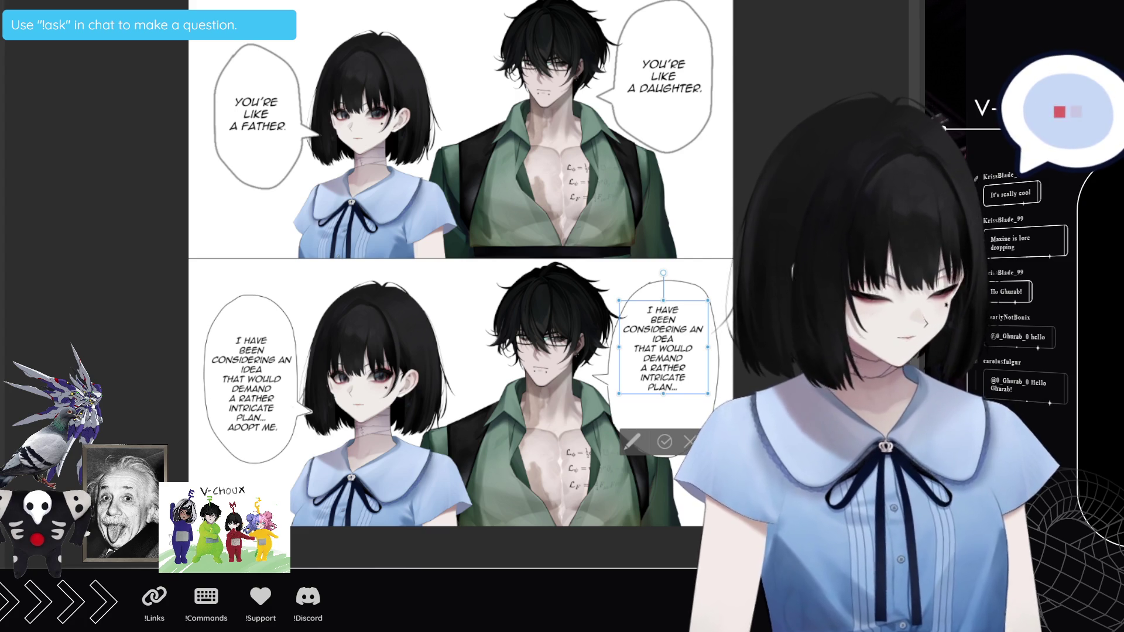
pyautogui.press('Return')
pyautogui.write('I SHALL ADOPT YOU.')
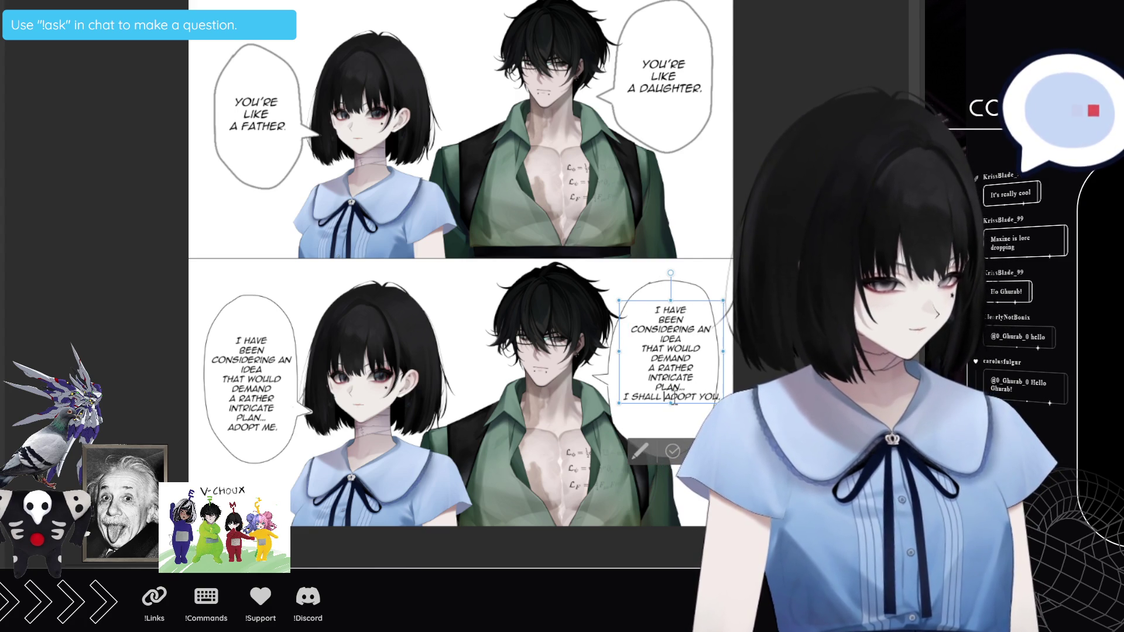
pyautogui.press('Return')
pyautogui.press('Left')
pyautogui.press('Left')
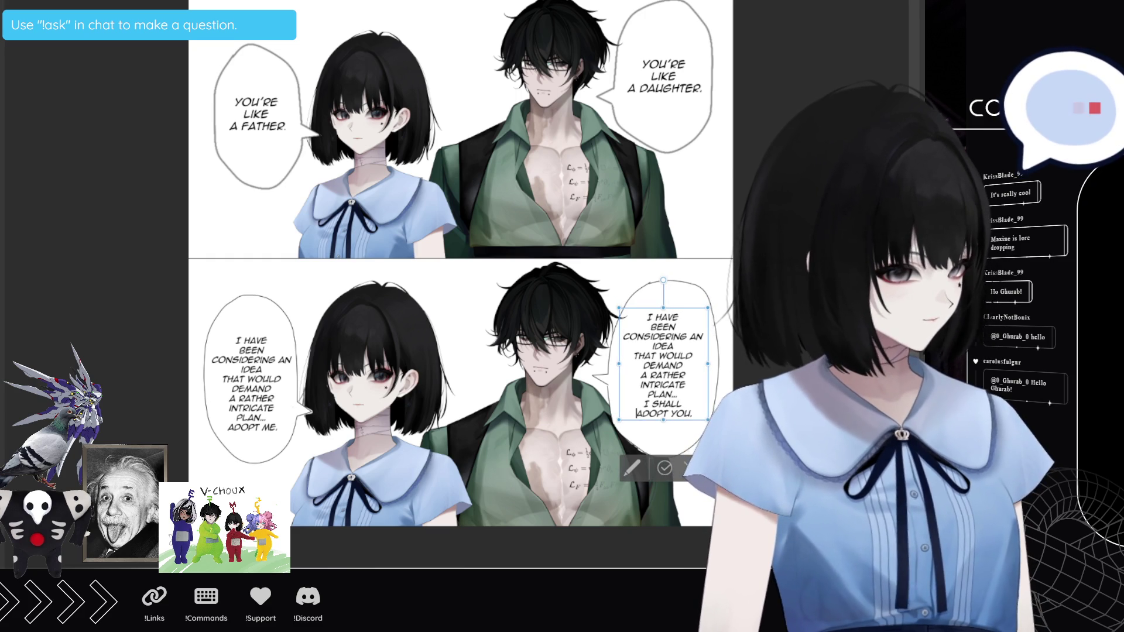
pyautogui.press('Escape')
# Step: Drag the page's top edge up to the canvas top and confirm the extension
pyautogui.scroll(-2, 279, 342)
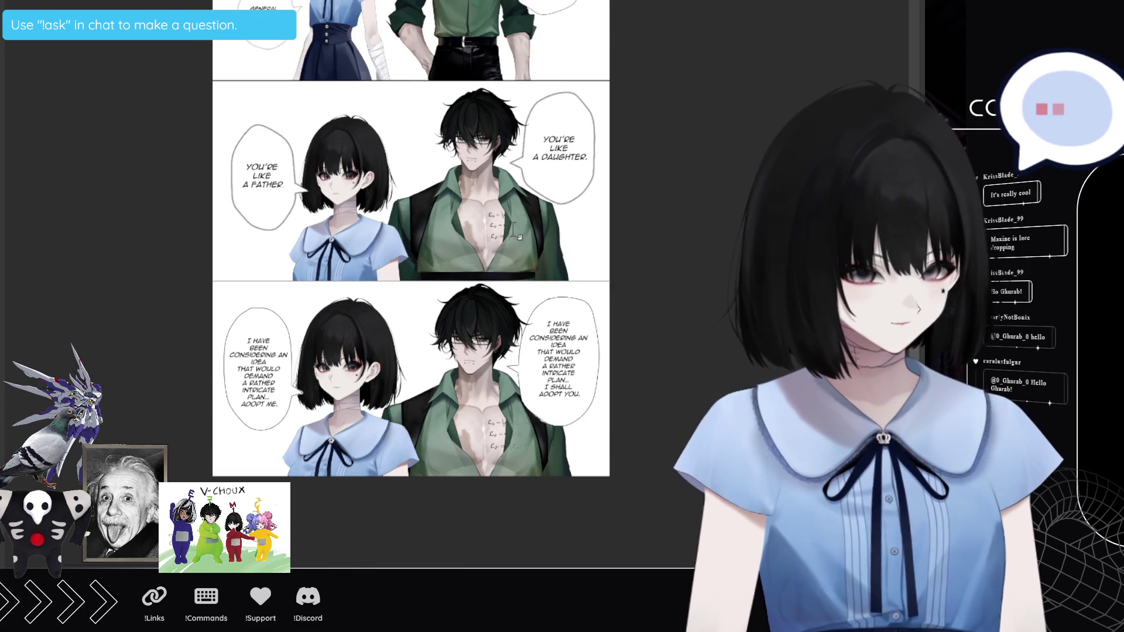
pyautogui.scroll(2, 514, 232)
pyautogui.scroll(2, 513, 232)
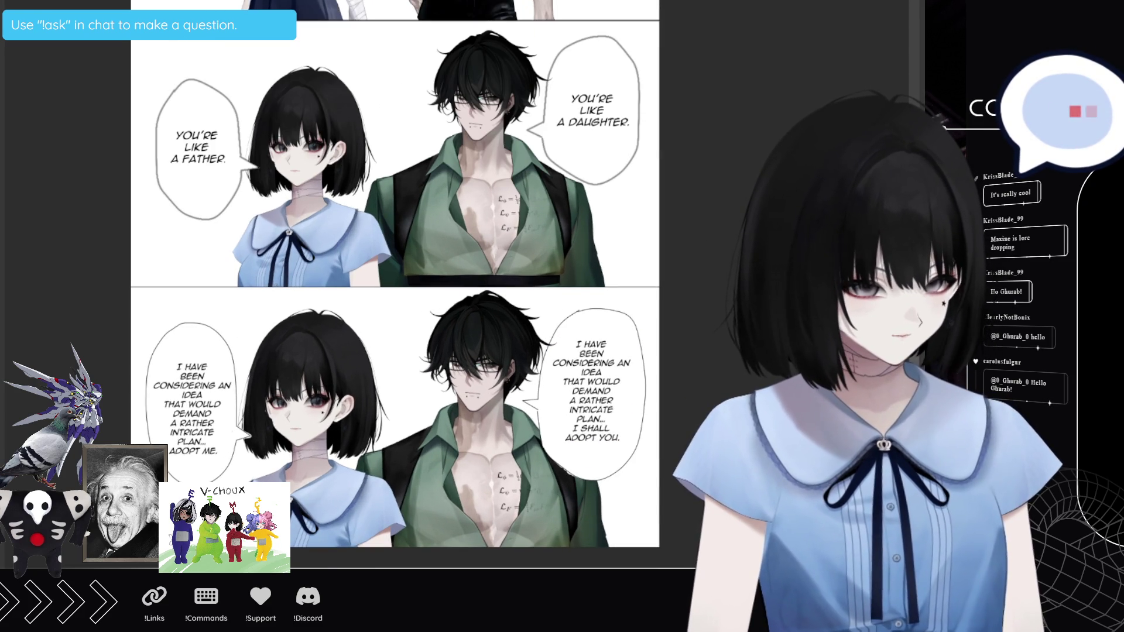
pyautogui.scroll(3, 395, 285)
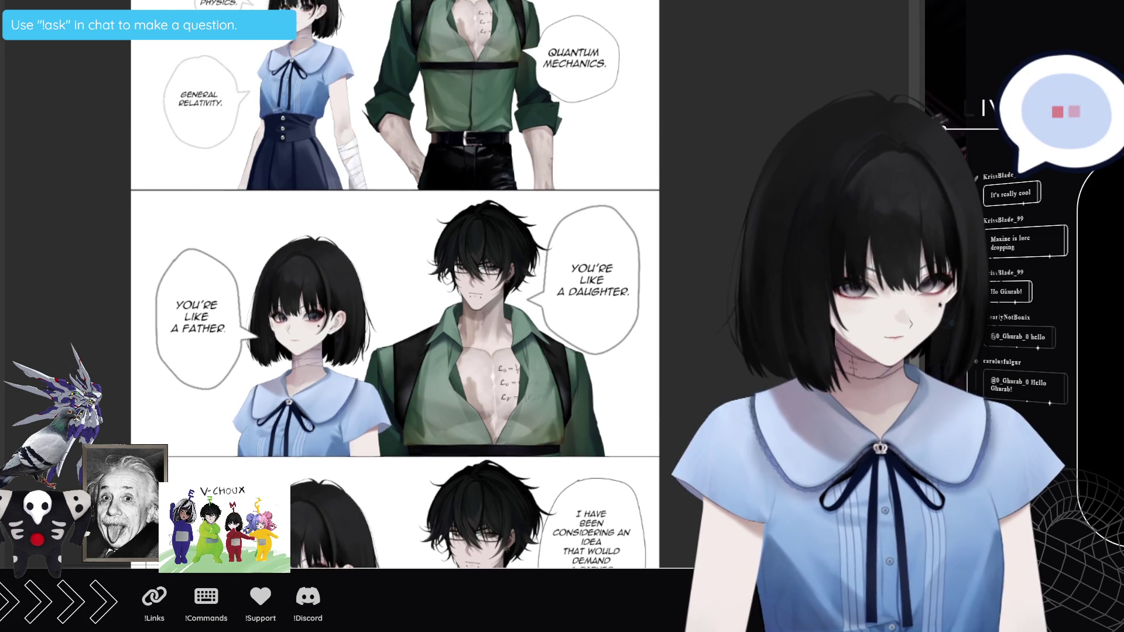
pyautogui.scroll(-2, 513, 263)
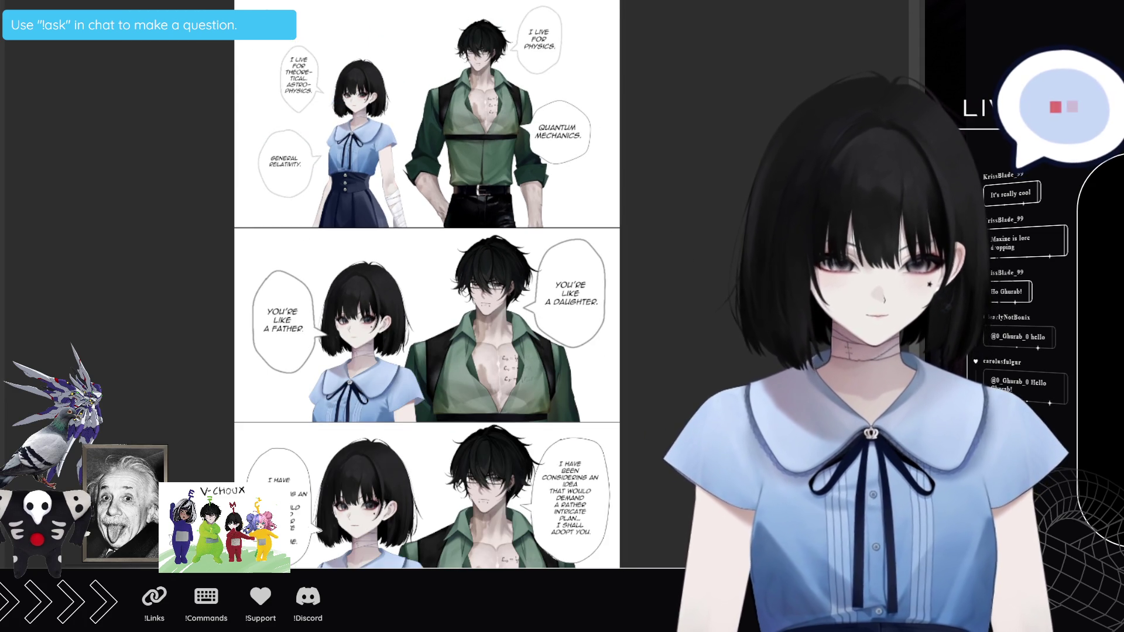
pyautogui.scroll(1, 426, 285)
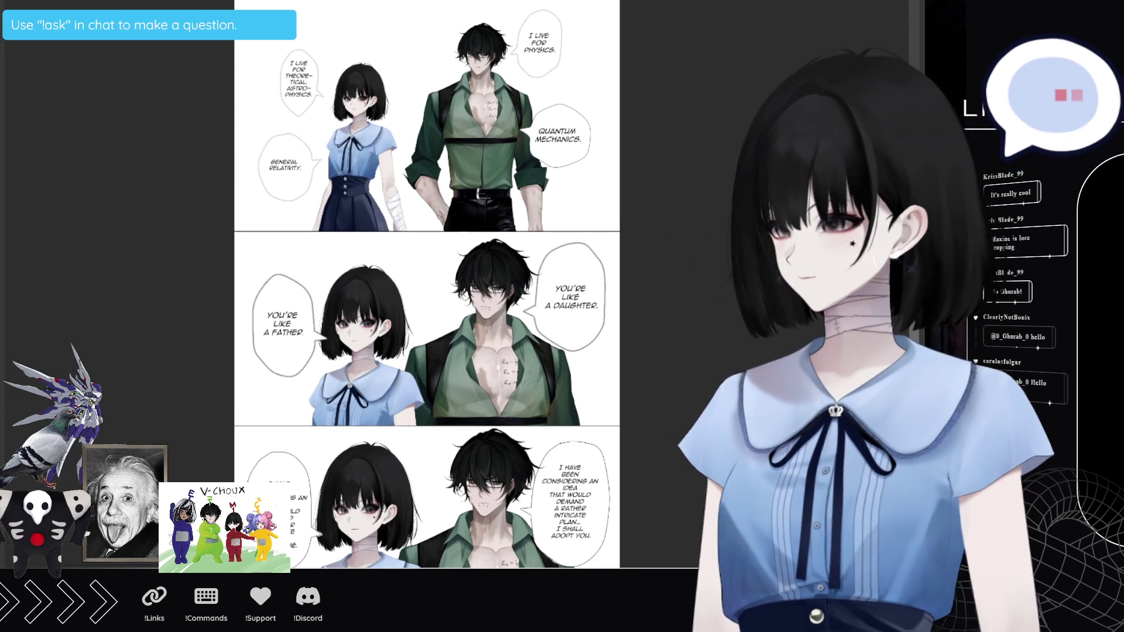
pyautogui.scroll(4, 427, 285)
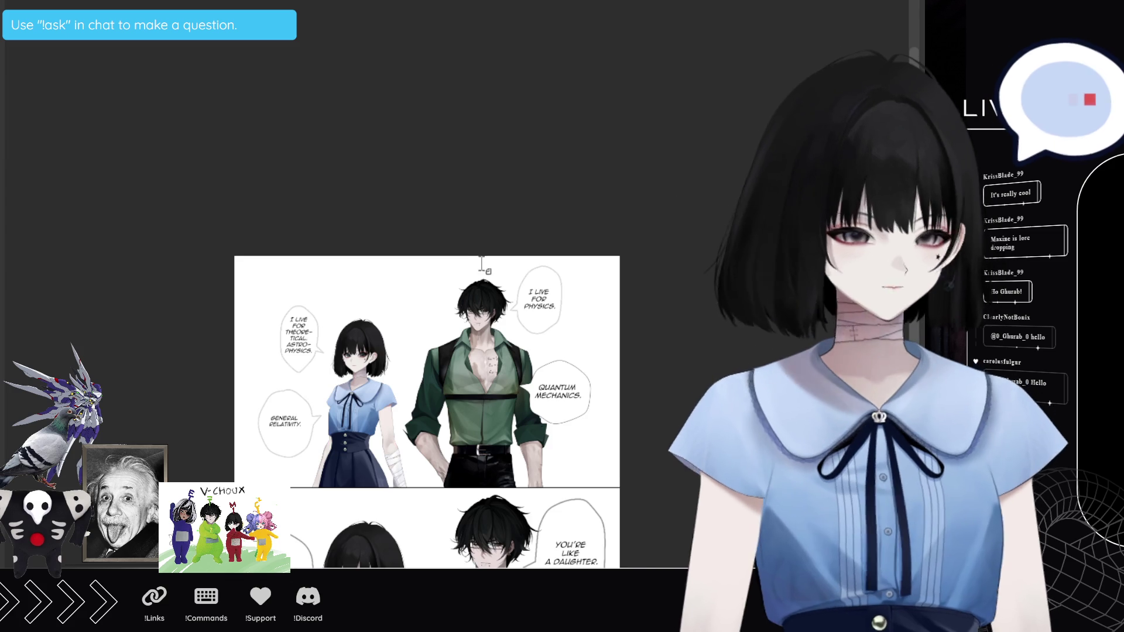
pyautogui.scroll(3, 394, 280)
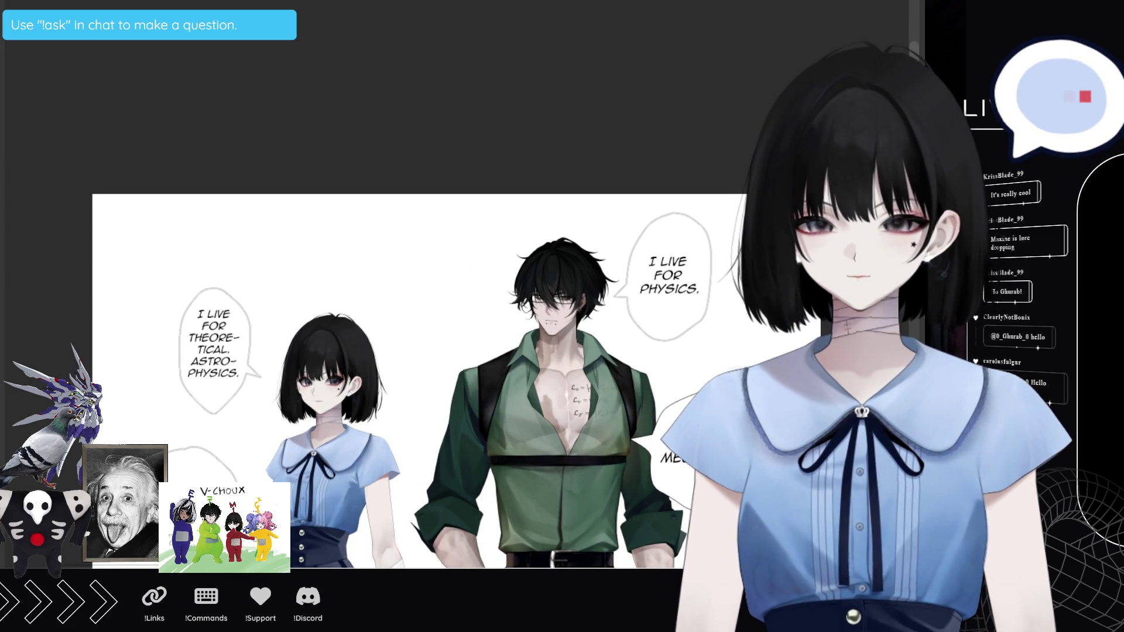
pyautogui.moveTo(458, 195); pyautogui.dragTo(456, 1)
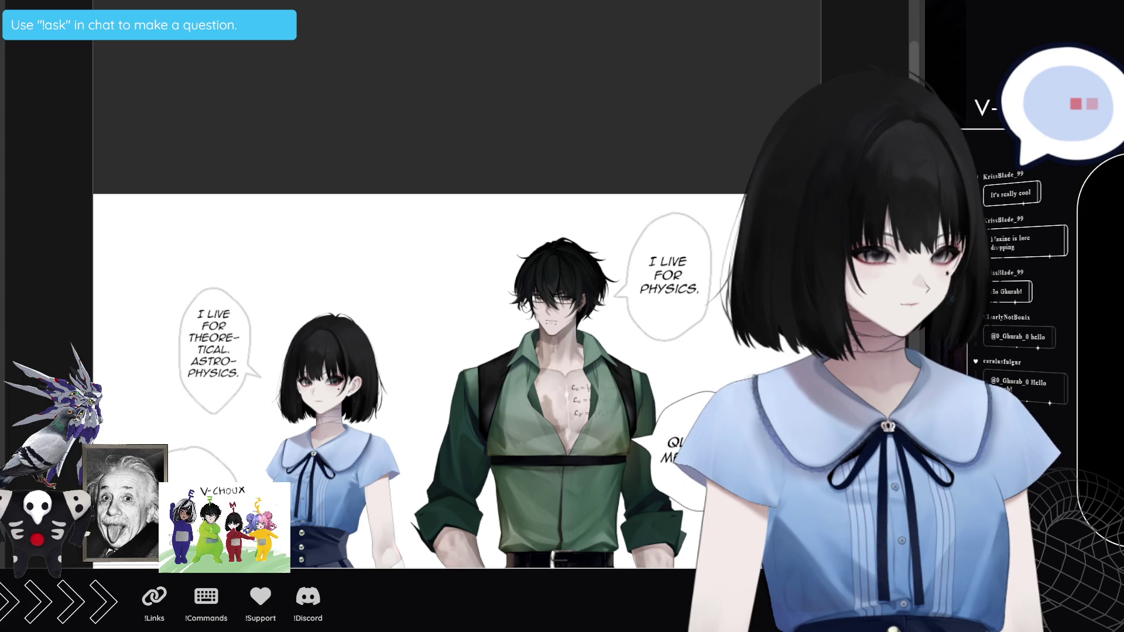
pyautogui.click(22, 267)
pyautogui.scroll(-5, 457, 112)
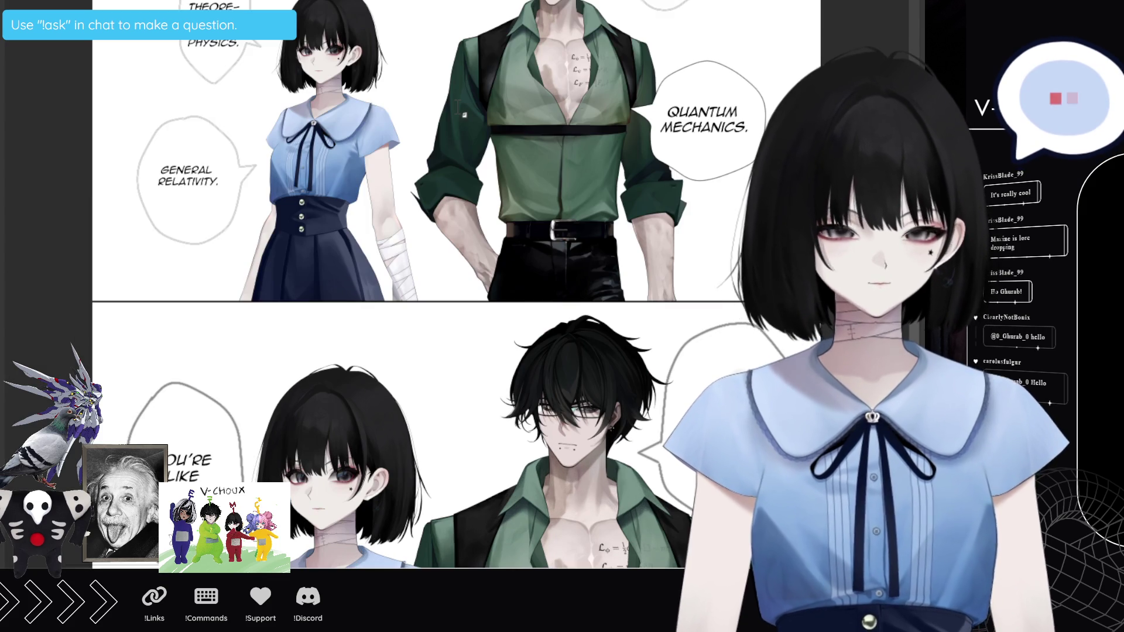
pyautogui.scroll(6, 457, 112)
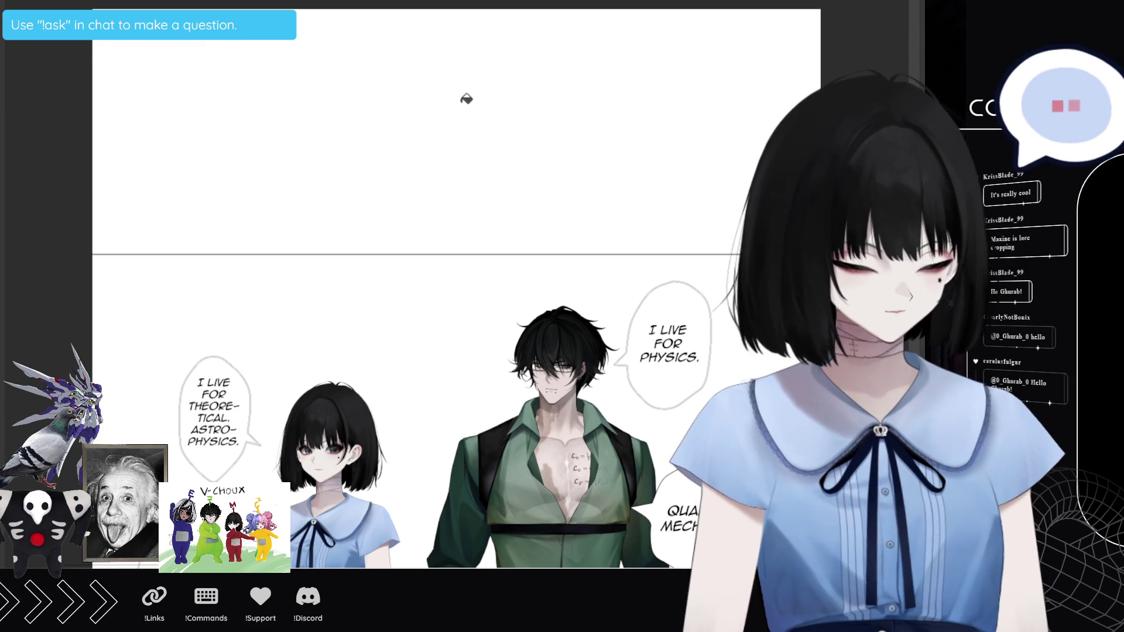
# Step: Fill the new top area black and paste the Star Wars title image
pyautogui.click(467, 100)
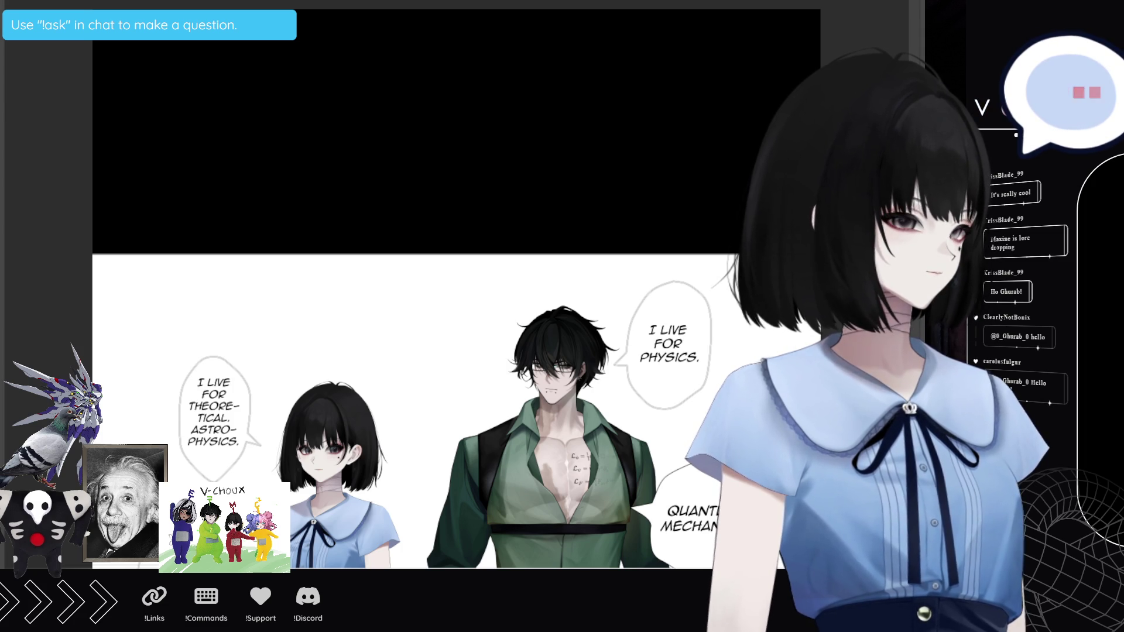
pyautogui.hotkey('ctrl', 'v')
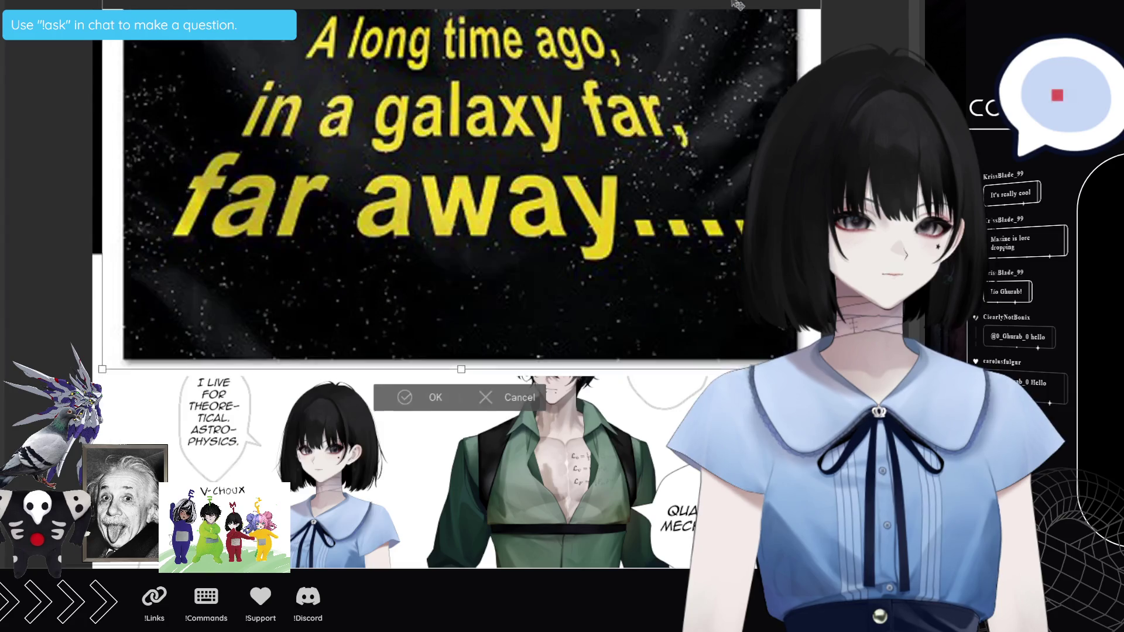
# Step: Move and shrink the Star Wars image to fit the header, then confirm
pyautogui.moveTo(726, 4); pyautogui.dragTo(726, 19)
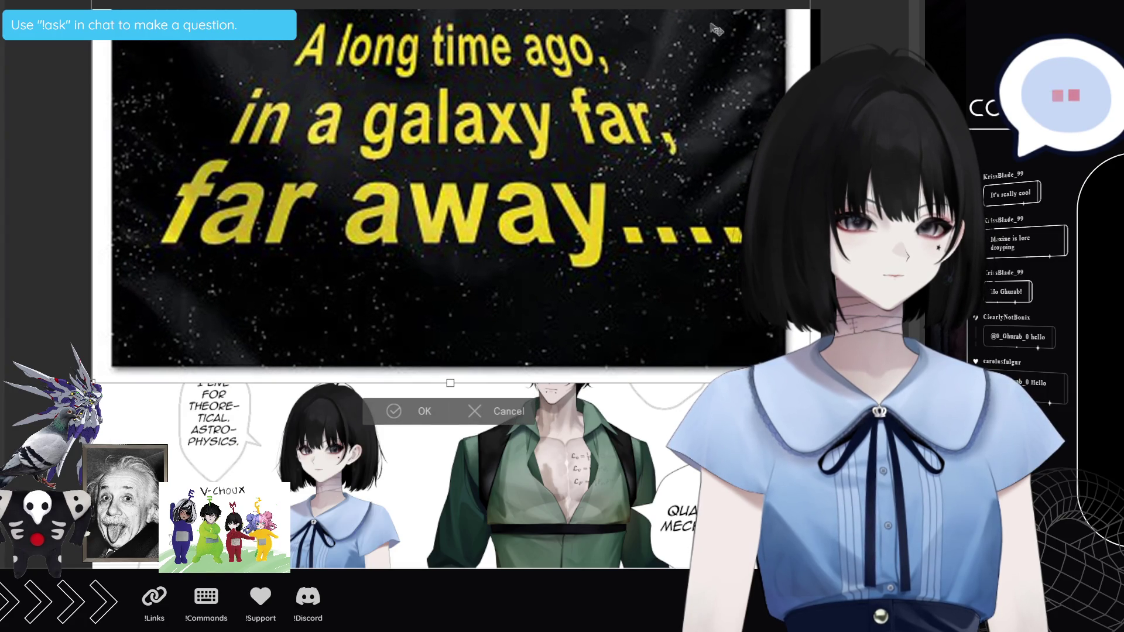
pyautogui.moveTo(439, 388)
pyautogui.mouseDown()
pyautogui.moveTo(493, 280)
pyautogui.moveTo(489, 297)
pyautogui.mouseUp()
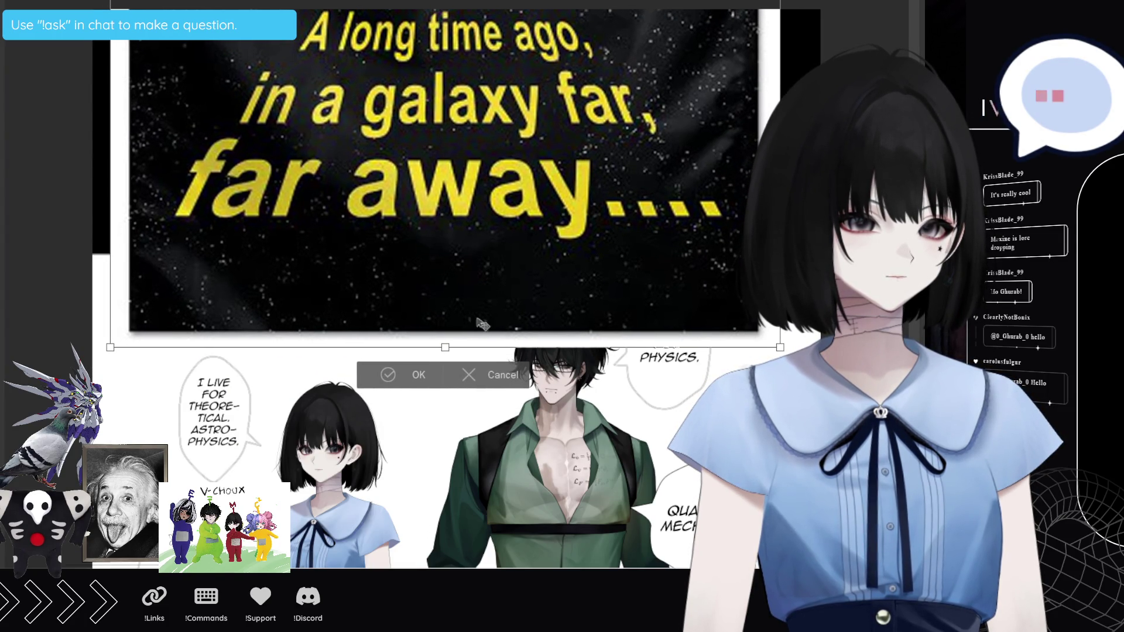
pyautogui.moveTo(446, 345)
pyautogui.mouseDown()
pyautogui.moveTo(459, 277)
pyautogui.moveTo(472, 314)
pyautogui.mouseUp()
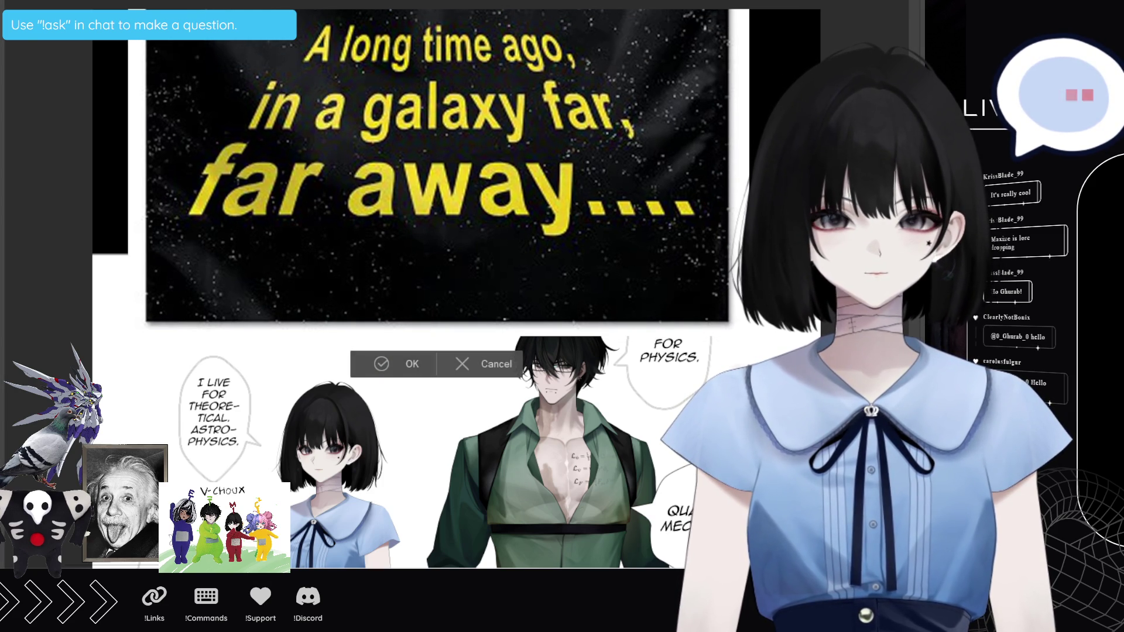
pyautogui.press('Return')
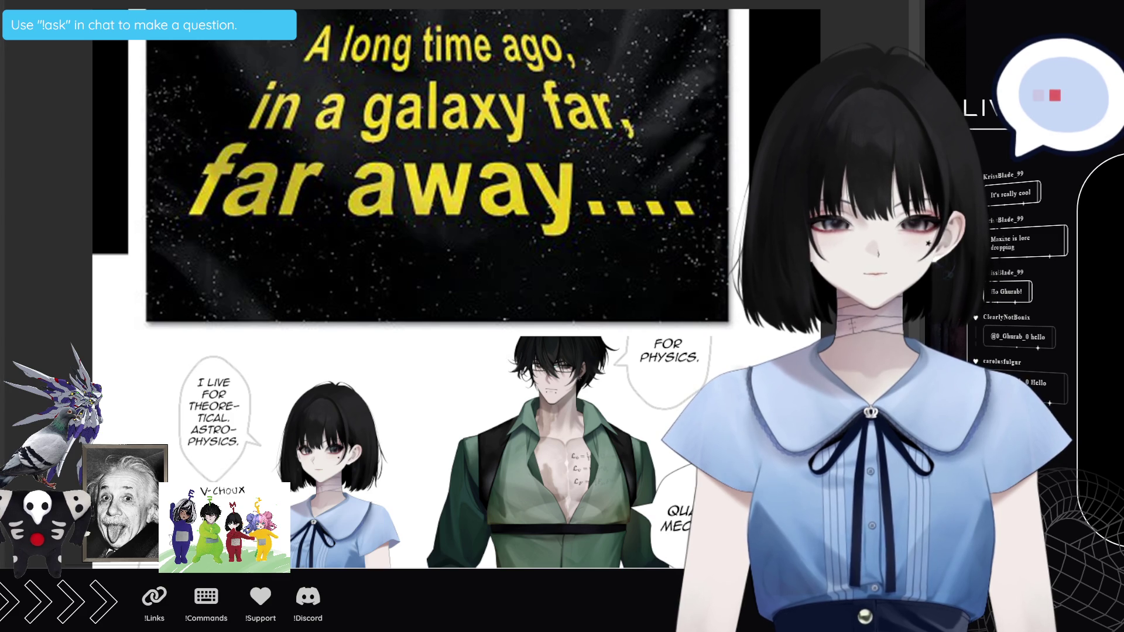
# Step: Fill the leftover white strips around the header black, leaving the strip below it white
pyautogui.moveTo(83, 254)
pyautogui.mouseDown()
pyautogui.moveTo(497, 339)
pyautogui.moveTo(813, 347)
pyautogui.mouseUp()
pyautogui.click(424, 375)
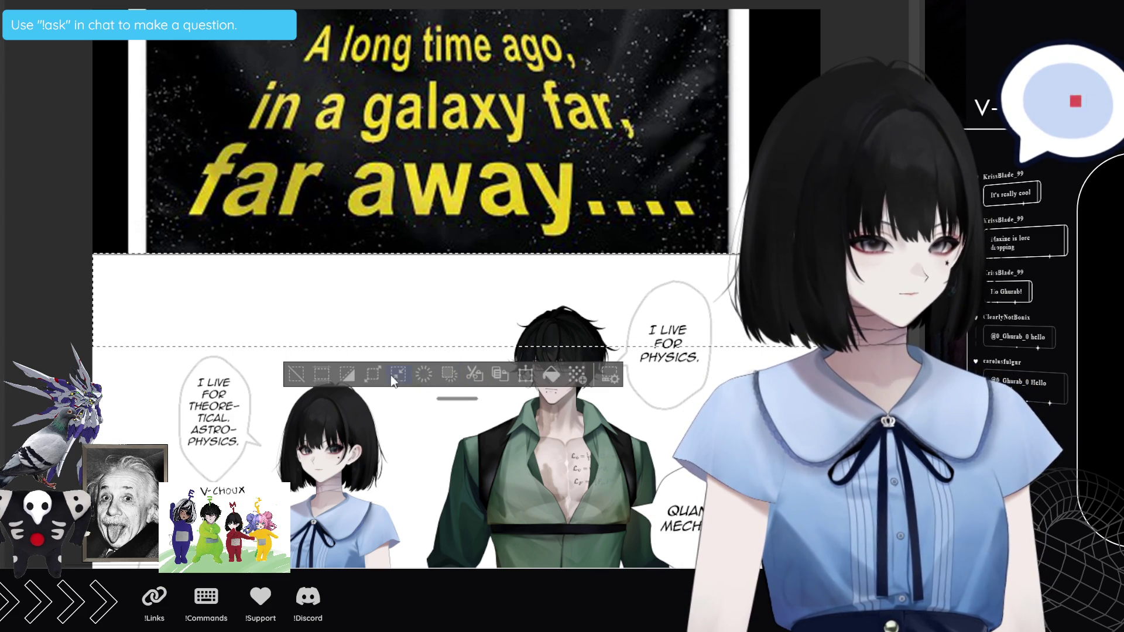
pyautogui.hotkey('ctrl', 'd')
pyautogui.moveTo(61, 41)
pyautogui.mouseDown()
pyautogui.moveTo(117, 151)
pyautogui.moveTo(102, 116)
pyautogui.mouseUp()
pyautogui.click(44, 298)
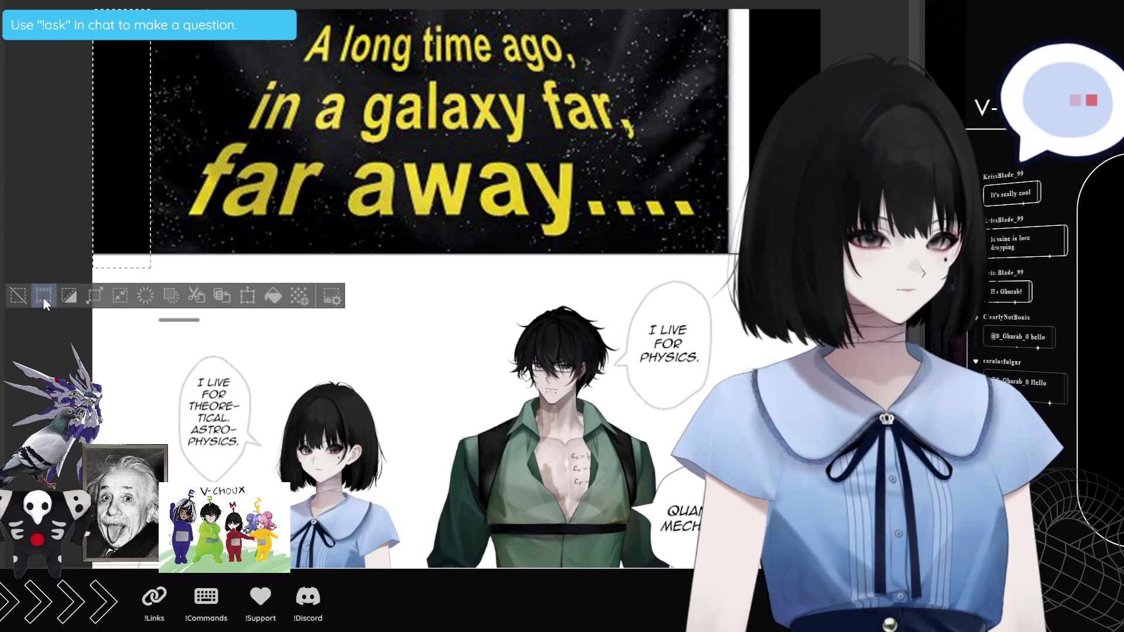
pyautogui.hotkey('ctrl', 'd')
pyautogui.moveTo(729, 10)
pyautogui.mouseDown()
pyautogui.moveTo(784, 87)
pyautogui.moveTo(820, 257)
pyautogui.mouseUp()
pyautogui.click(705, 292)
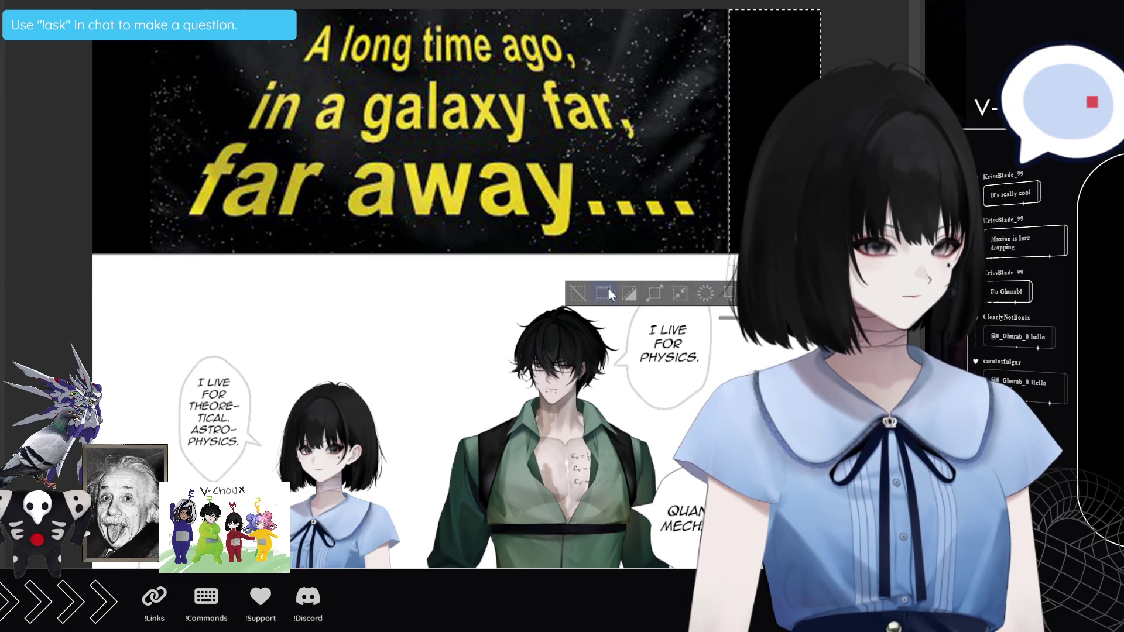
pyautogui.click(578, 292)
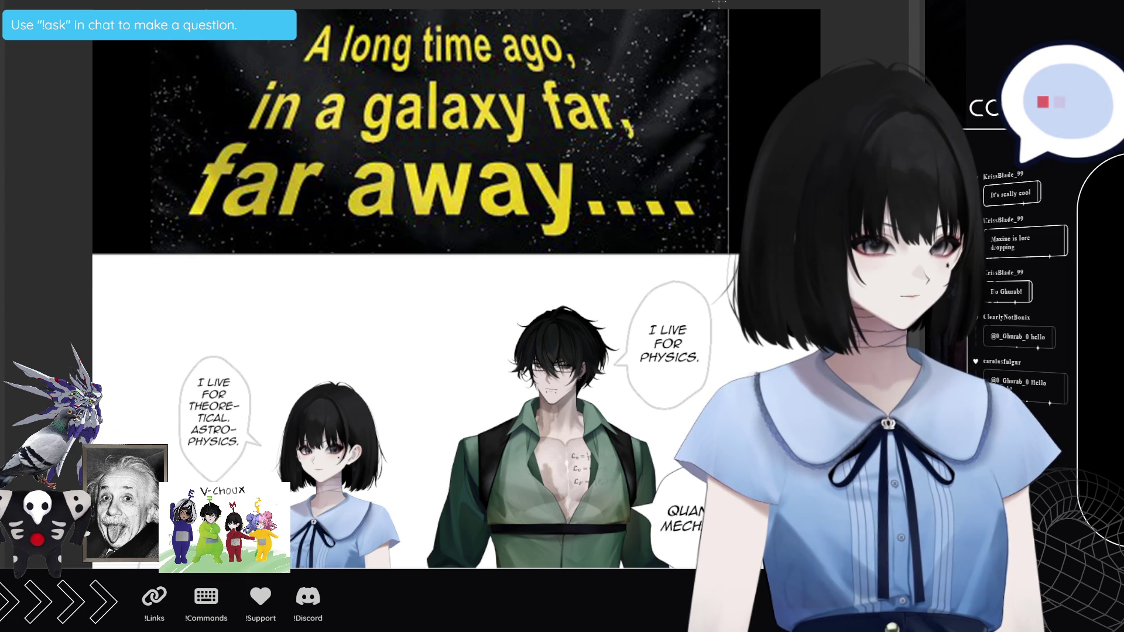
pyautogui.moveTo(726, 10)
pyautogui.mouseDown()
pyautogui.moveTo(801, 94)
pyautogui.moveTo(820, 284)
pyautogui.mouseUp()
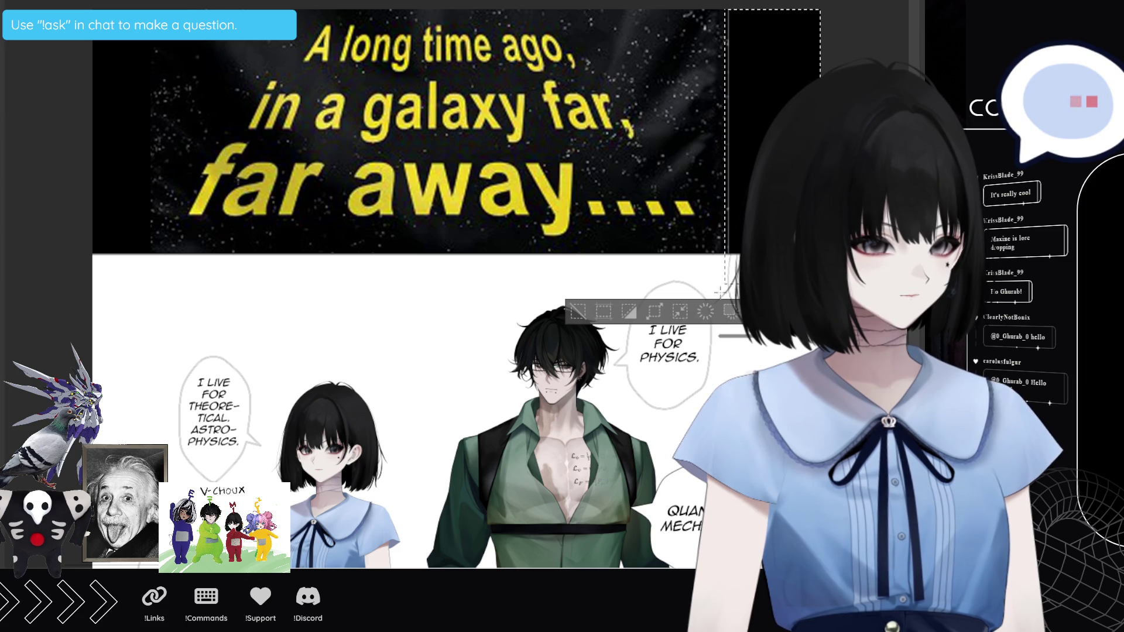
pyautogui.click(577, 311)
pyautogui.scroll(-2, 432, 277)
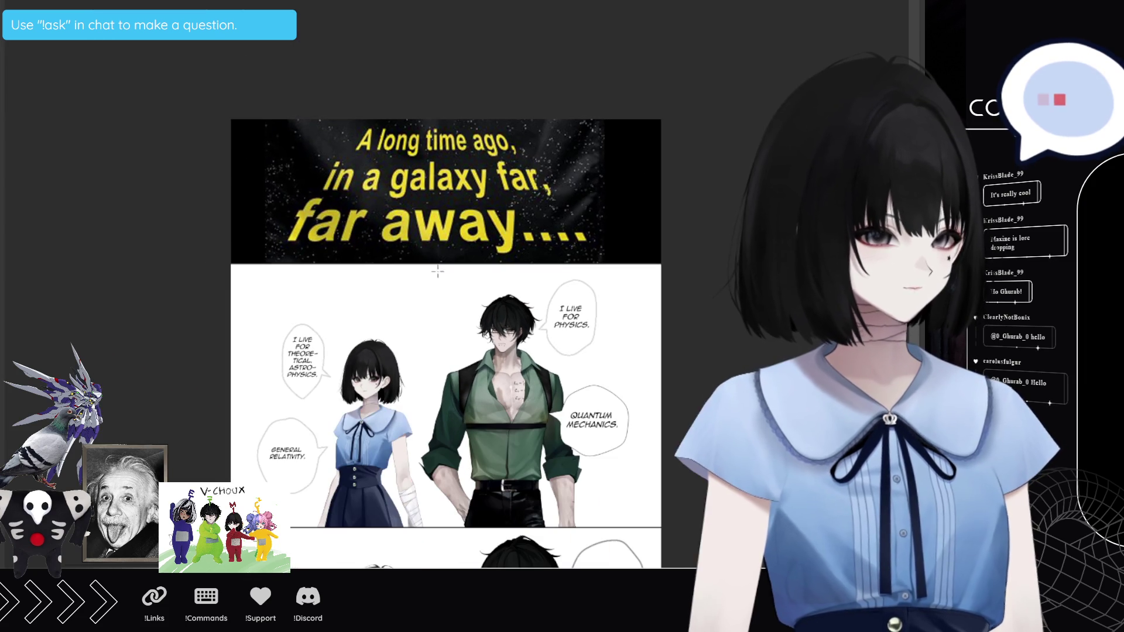
# Step: Drag the page's bottom edge down to add room, then select the new area
pyautogui.scroll(-1, 433, 278)
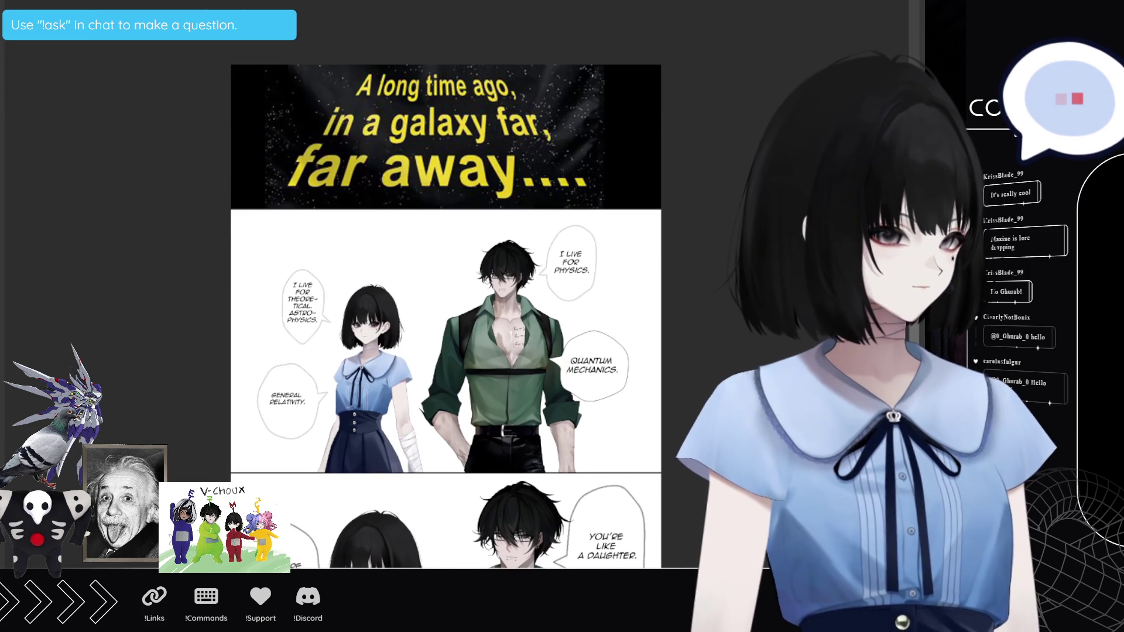
pyautogui.scroll(-1, 446, 316)
pyautogui.scroll(-3, 446, 316)
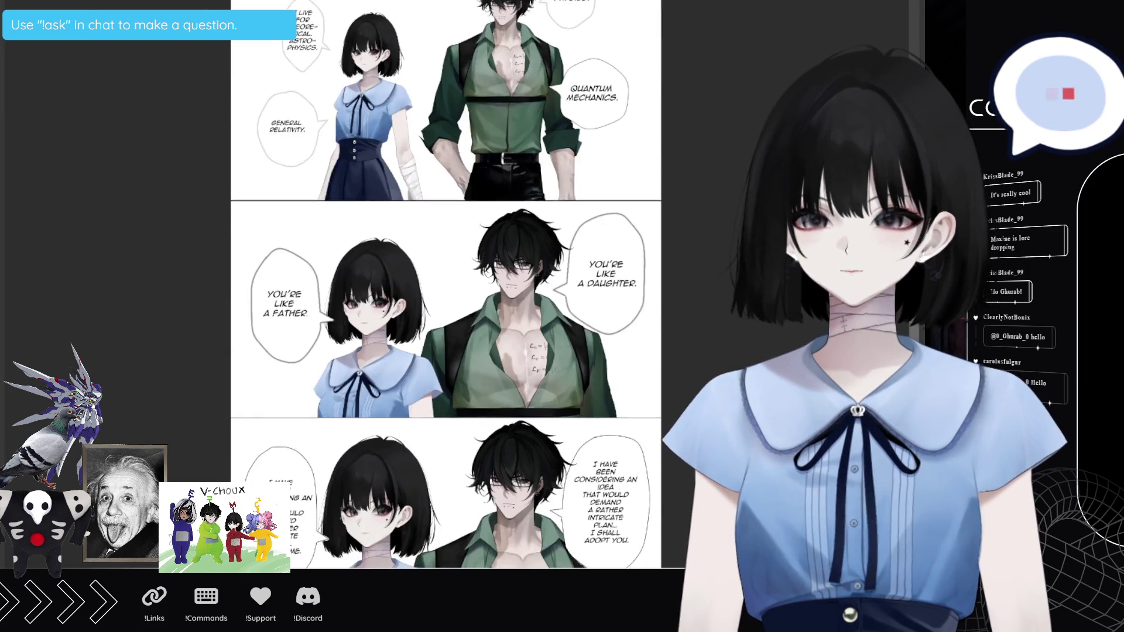
pyautogui.scroll(-5, 446, 284)
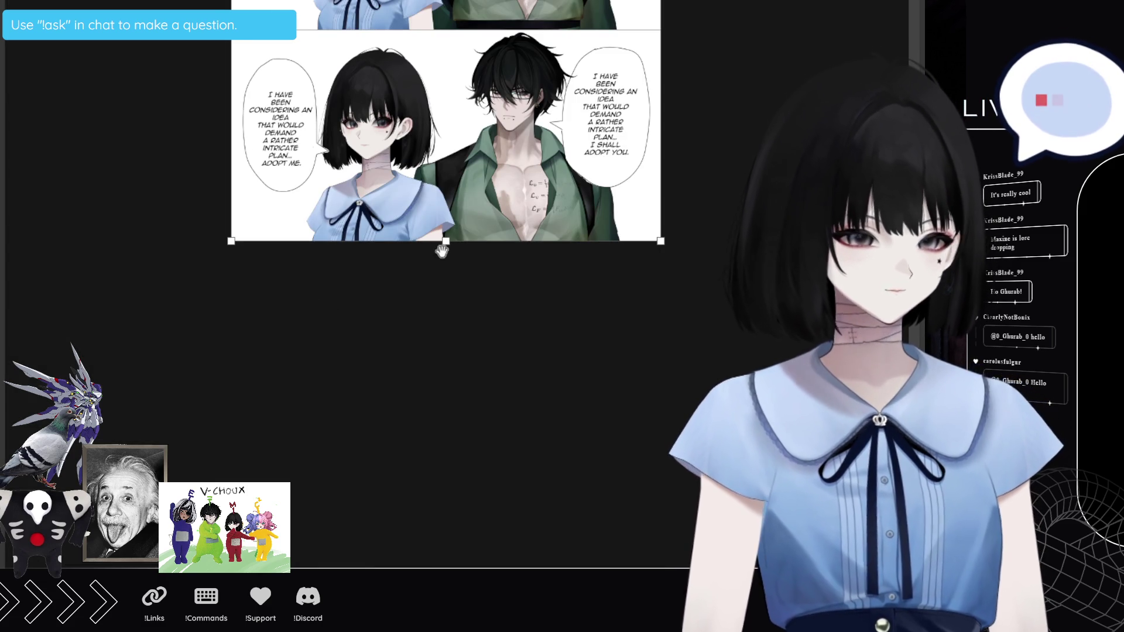
pyautogui.moveTo(446, 242); pyautogui.dragTo(468, 439)
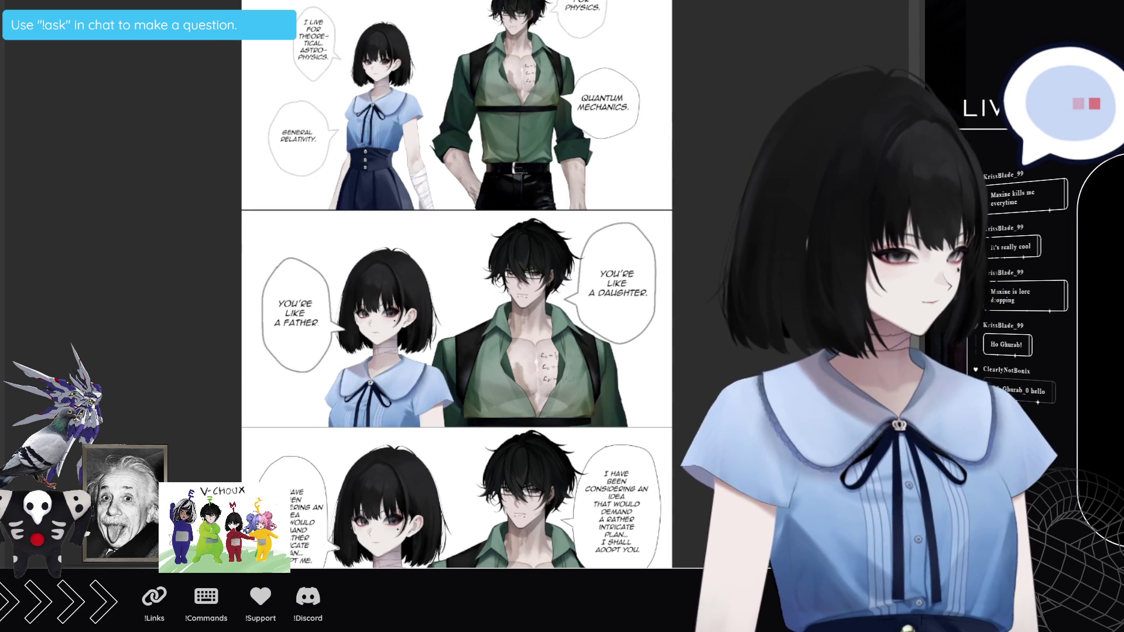
pyautogui.scroll(-8, 457, 281)
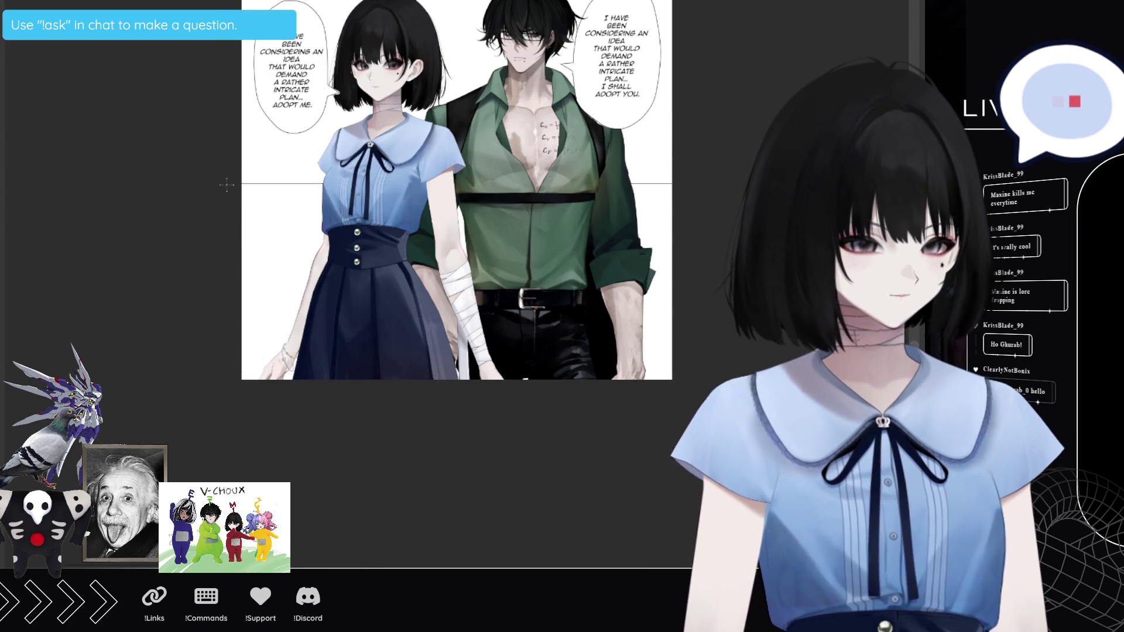
pyautogui.moveTo(224, 183)
pyautogui.mouseDown()
pyautogui.moveTo(670, 454)
pyautogui.moveTo(673, 489)
pyautogui.mouseUp()
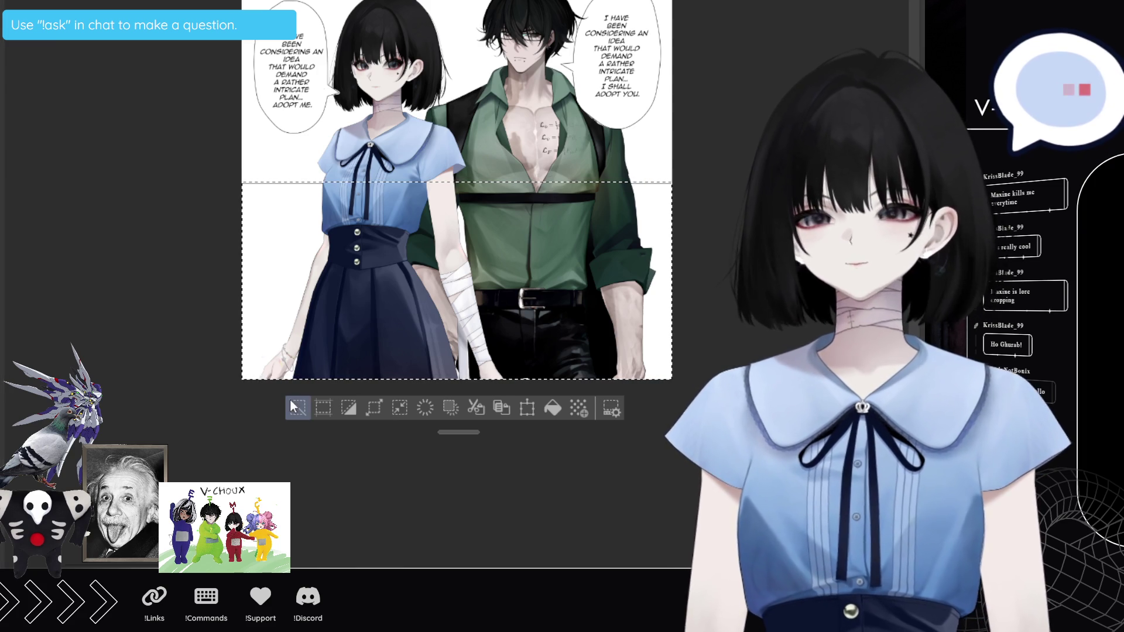
# Step: Fill the new bottom area white, deselect, and switch to the white-haired character document
pyautogui.click(564, 402)
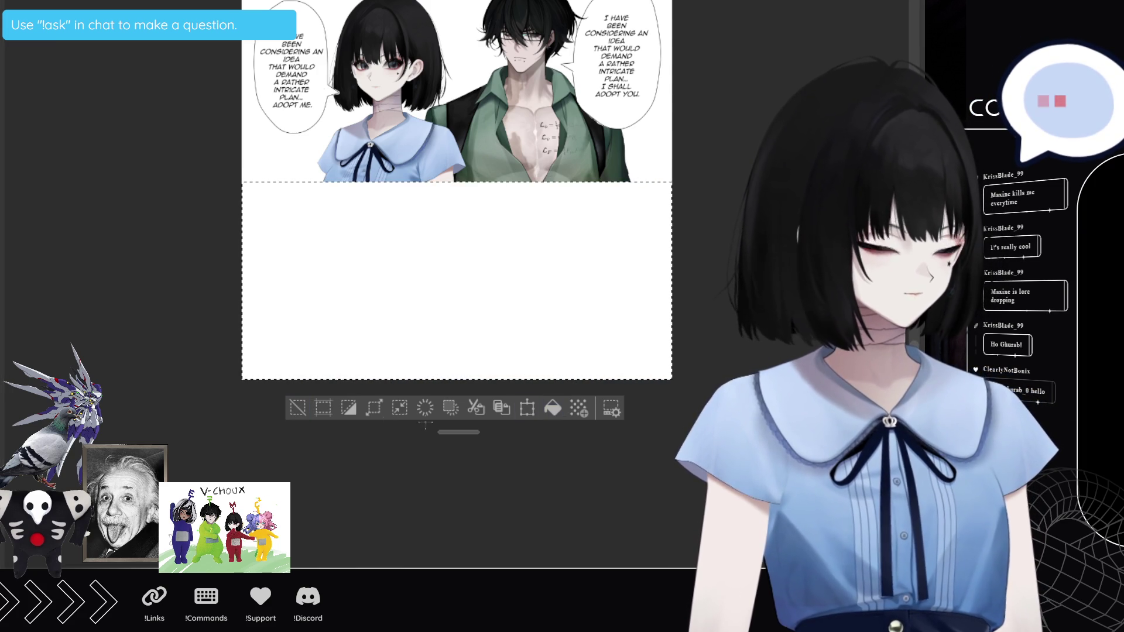
pyautogui.click(289, 411)
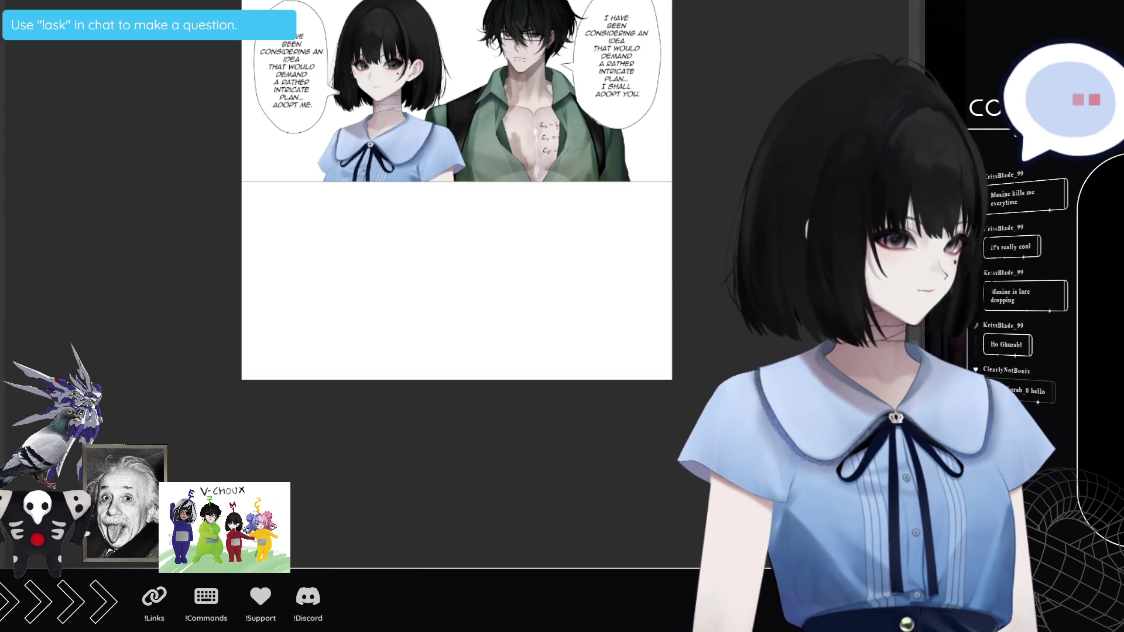
pyautogui.scroll(1, 623, 232)
pyautogui.scroll(1, 457, 176)
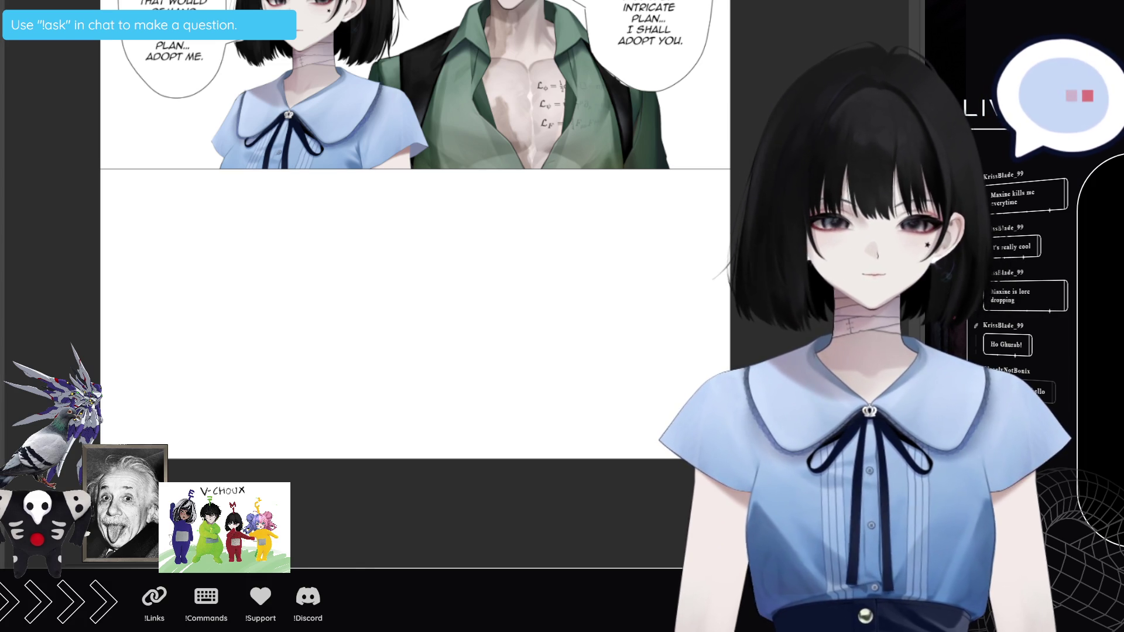
pyautogui.hotkey('ctrl', 'Tab')
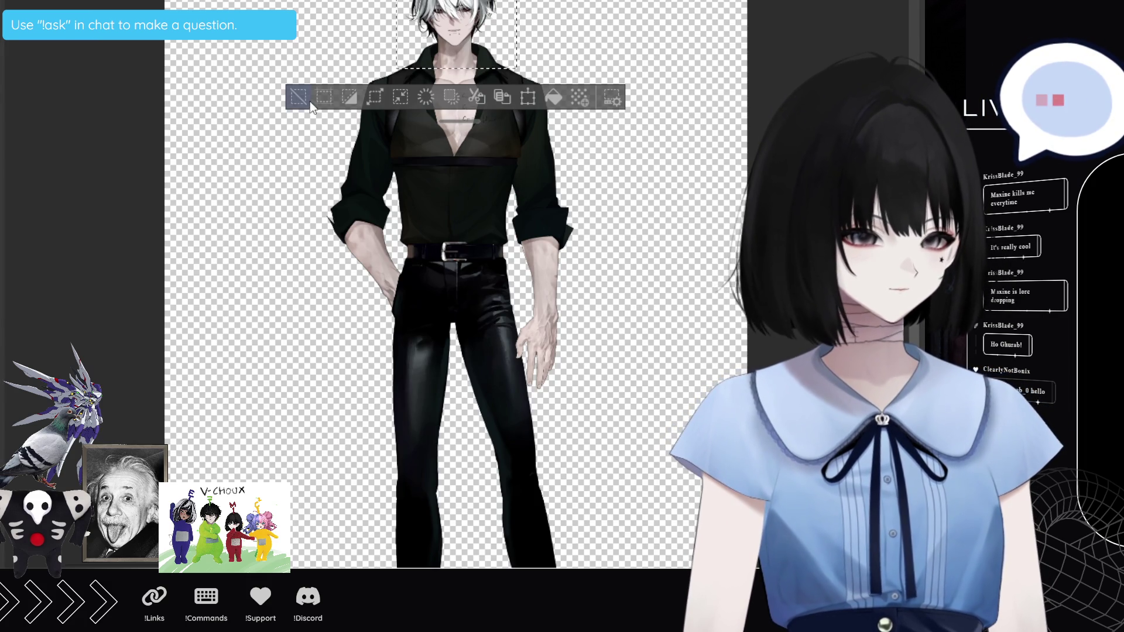
# Step: Marquee-select the white-haired character's head and shoulders in the character document
pyautogui.click(298, 97)
pyautogui.moveTo(323, 1)
pyautogui.mouseDown()
pyautogui.moveTo(638, 85)
pyautogui.moveTo(657, 118)
pyautogui.moveTo(612, 120)
pyautogui.mouseUp()
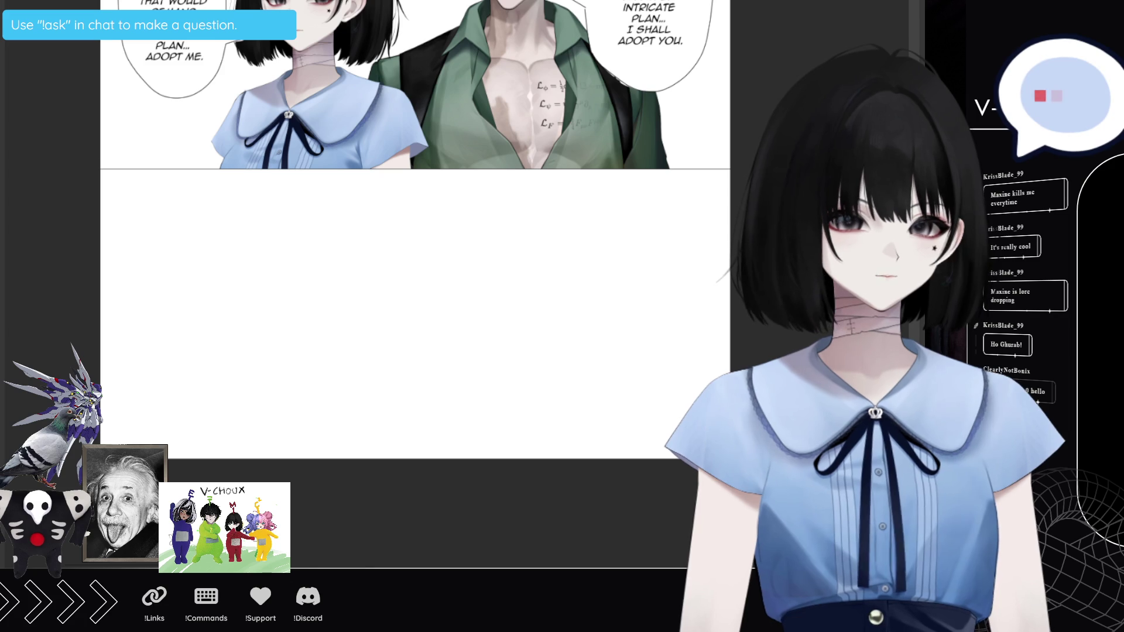
pyautogui.scroll(-10, 271, 142)
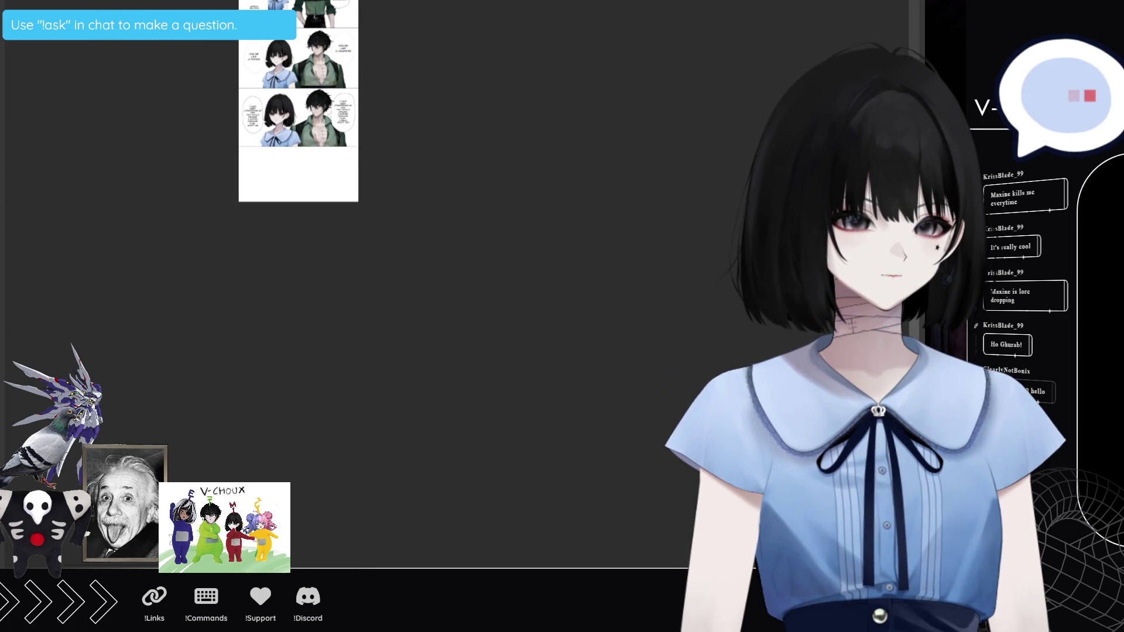
# Step: Paste the character into the comic page and move it onto the empty bottom panel
pyautogui.hotkey('ctrl', 'v')
pyautogui.moveTo(360, 15)
pyautogui.mouseDown()
pyautogui.moveTo(360, 147)
pyautogui.moveTo(318, 192)
pyautogui.moveTo(364, 201)
pyautogui.mouseUp()
pyautogui.scroll(5, 307, 187)
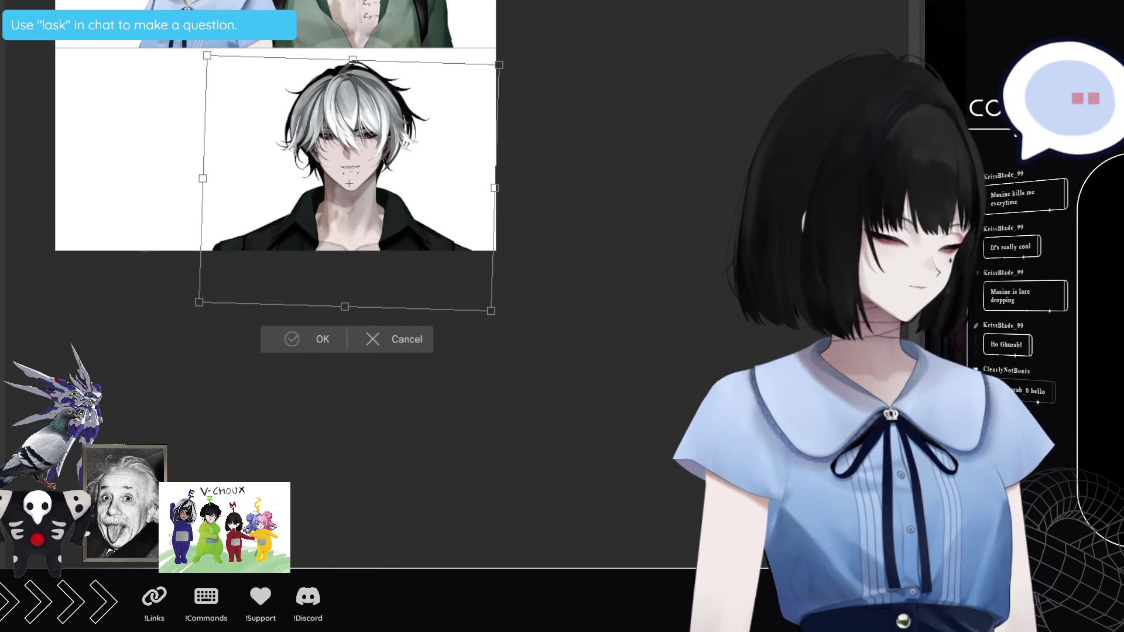
# Step: Commit the enlarged character's placement and draw a speech balloon to its left
pyautogui.press('Return')
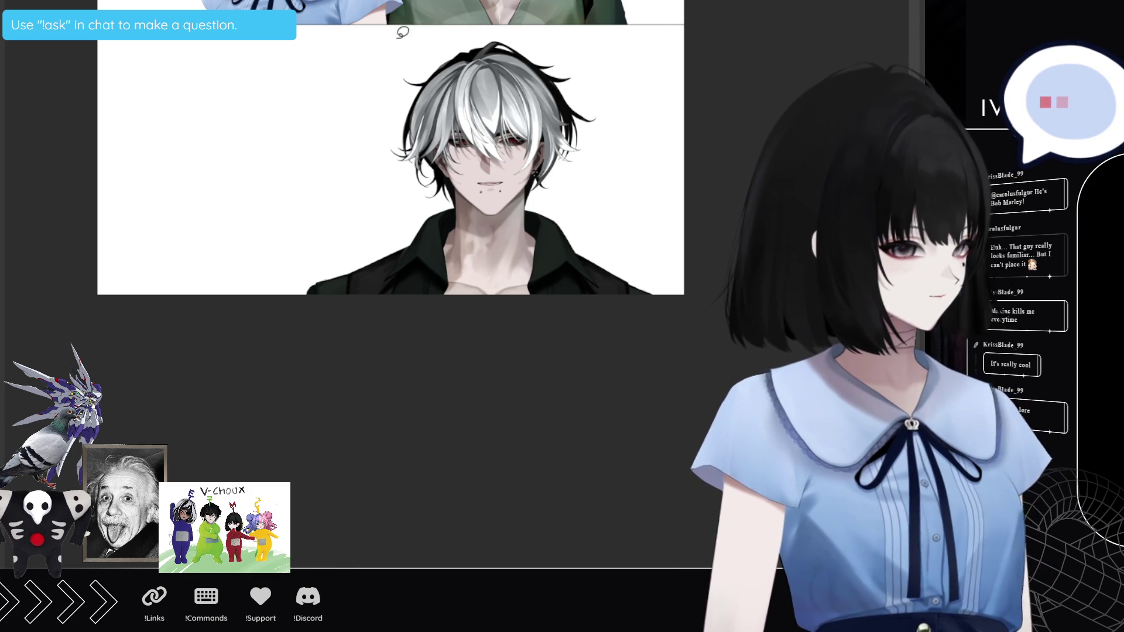
pyautogui.moveTo(246, 51)
pyautogui.mouseDown()
pyautogui.moveTo(194, 155)
pyautogui.moveTo(296, 243)
pyautogui.moveTo(346, 156)
pyautogui.moveTo(364, 150)
pyautogui.moveTo(349, 142)
pyautogui.moveTo(330, 69)
pyautogui.moveTo(246, 40)
pyautogui.mouseUp()
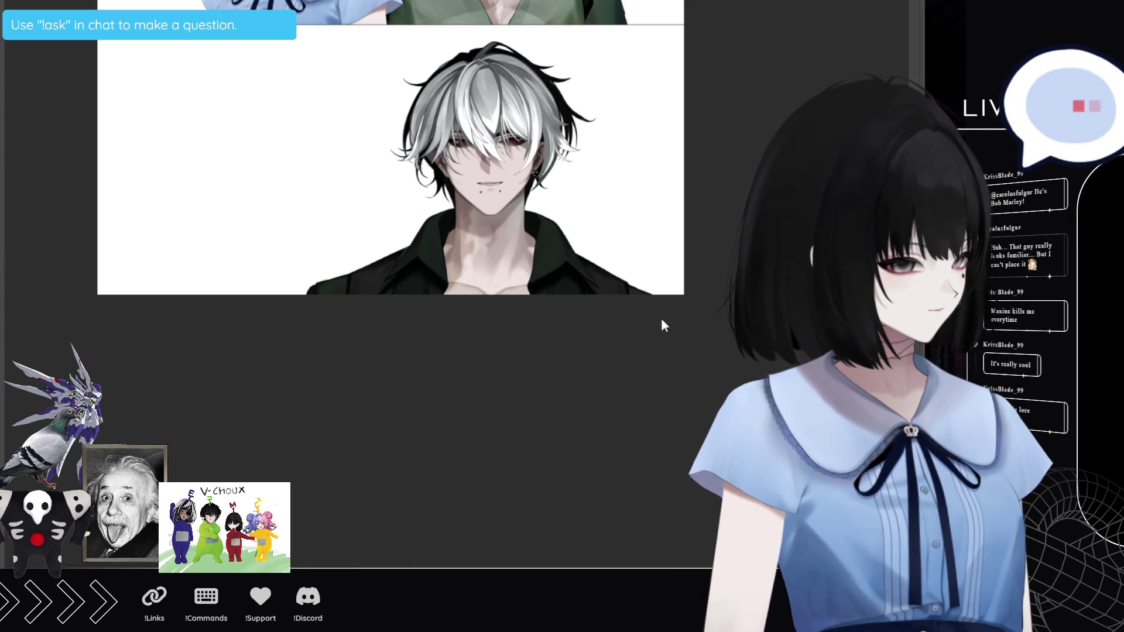
pyautogui.hotkey('ctrl', 'y')
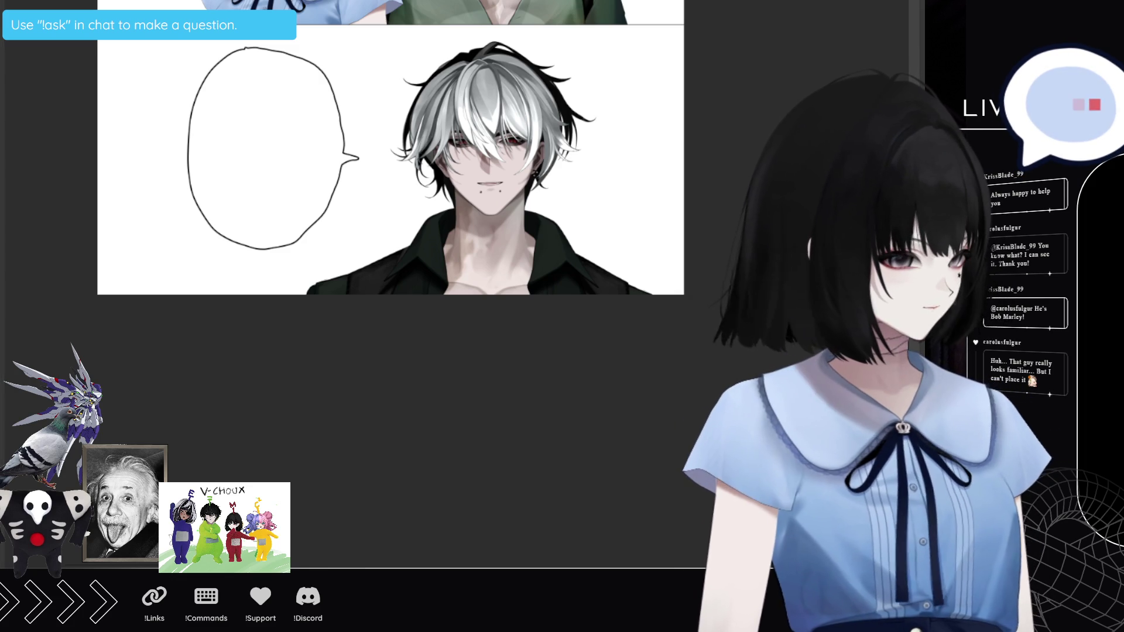
# Step: Start a text box inside the speech balloon beside the white-haired man
pyautogui.click(218, 107)
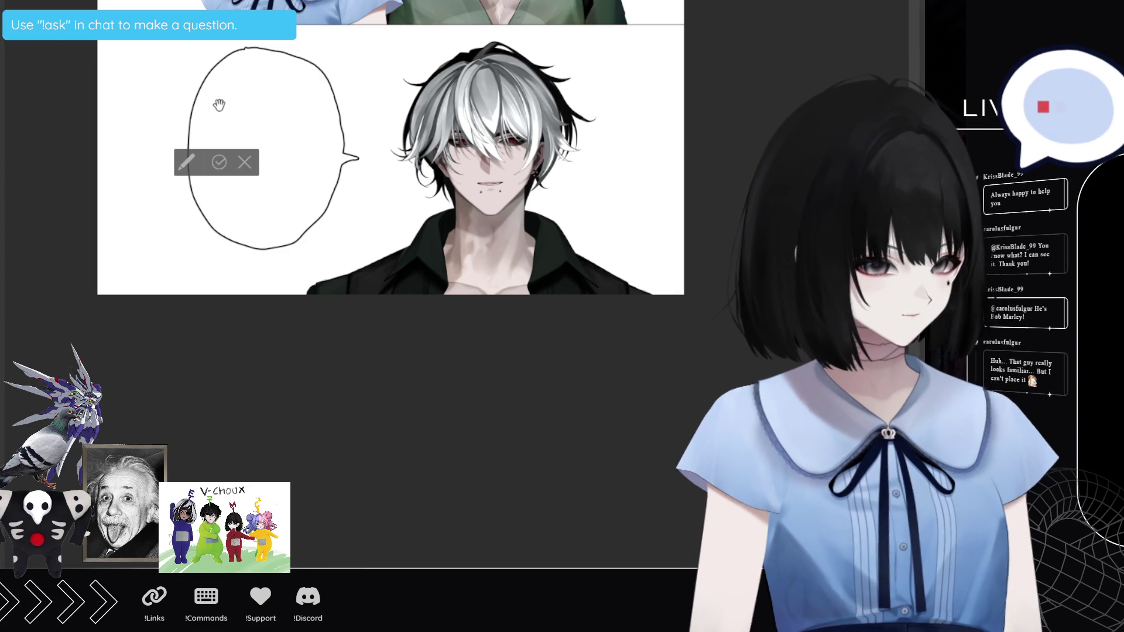
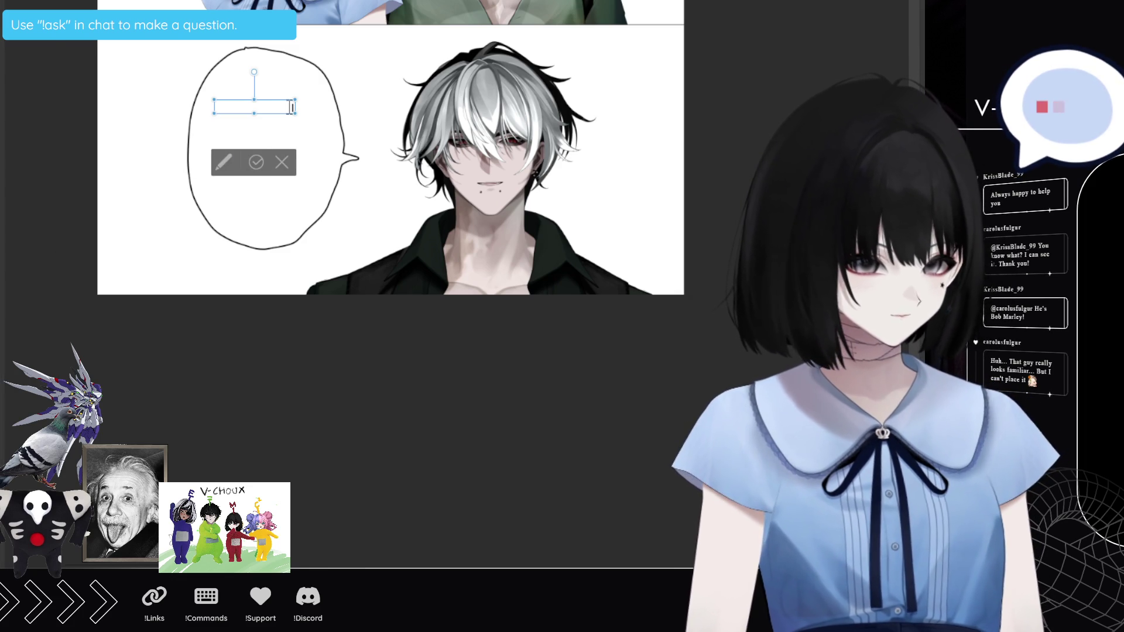
# Step: Type 'I AM YOUR FATHER!' in the speech bubble, broken onto three lines before YOUR and FATHER
pyautogui.moveTo(294, 106); pyautogui.dragTo(135, 103)
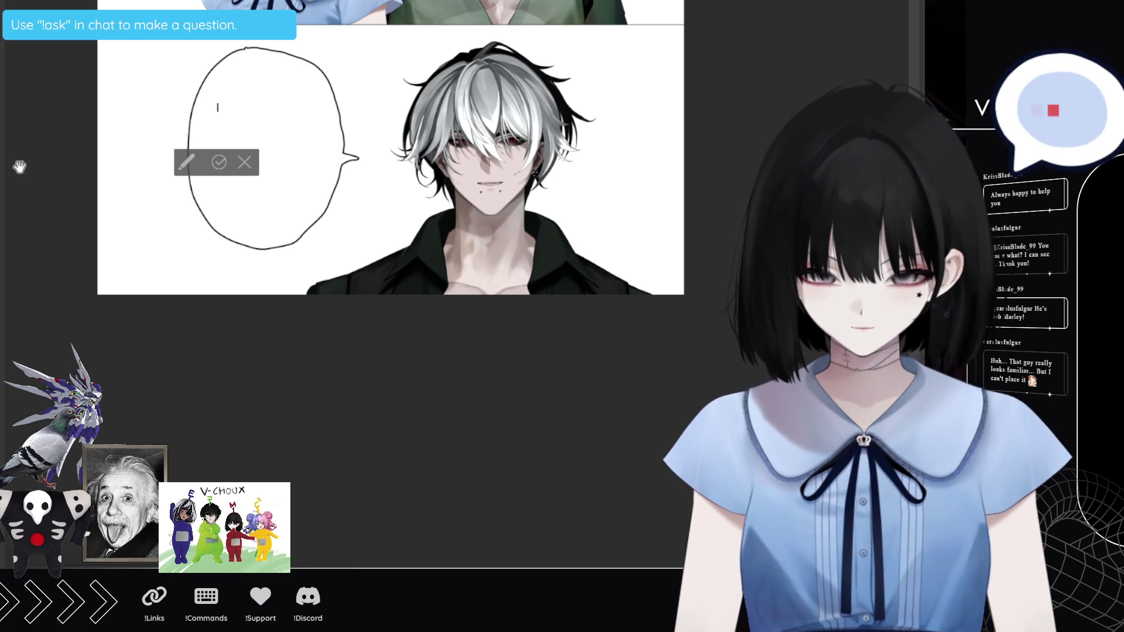
pyautogui.write('I AM YOUR FATHER!')
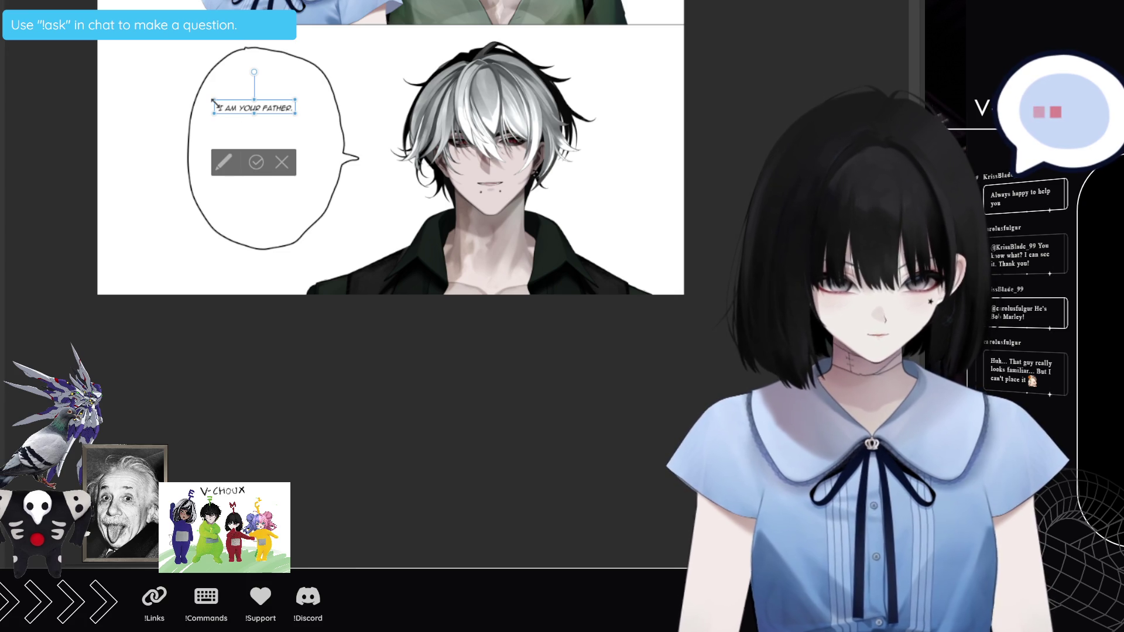
pyautogui.moveTo(221, 107); pyautogui.dragTo(293, 115)
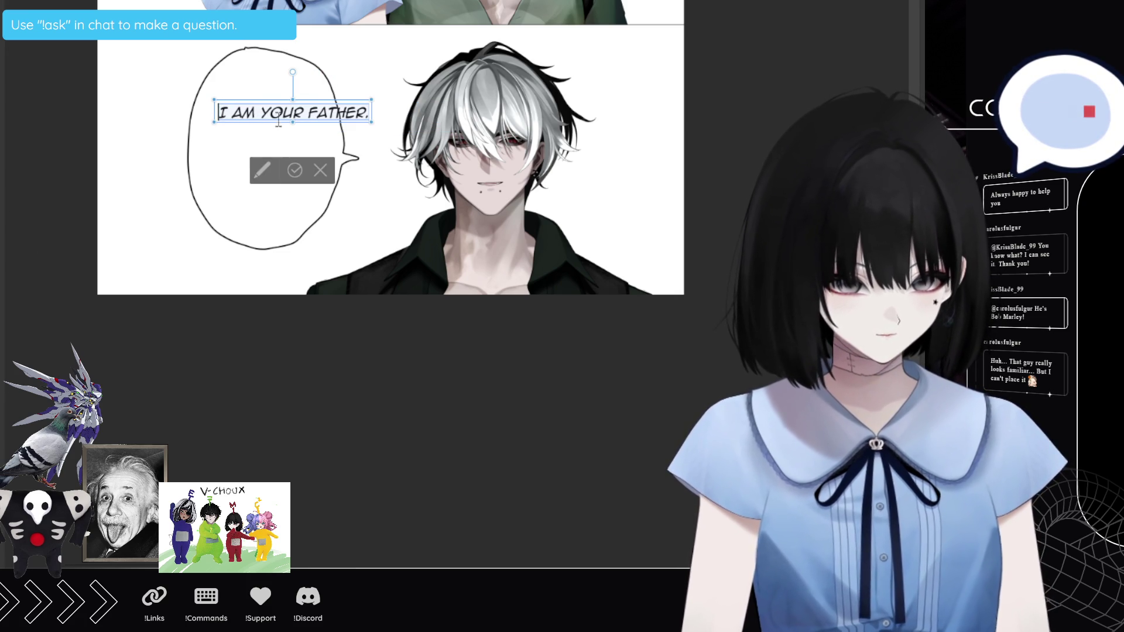
pyautogui.click(261, 114)
pyautogui.press('Return')
pyautogui.click(275, 127)
pyautogui.press('Return')
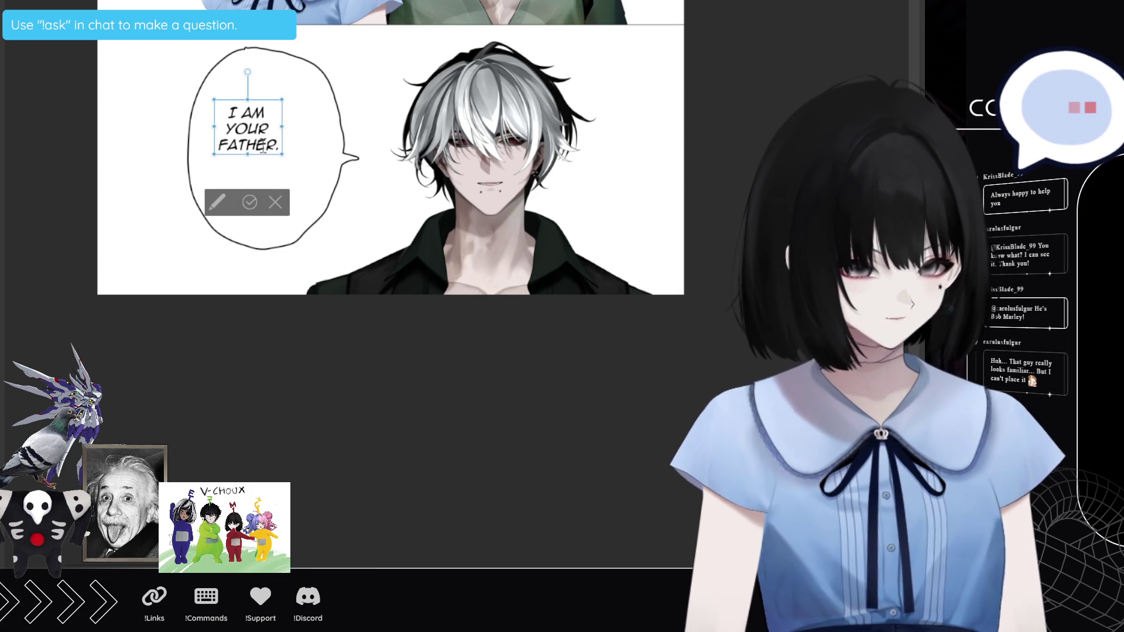
# Step: Enlarge the whole caption's font and commit it in the bubble
pyautogui.hotkey('ctrl', 'a')
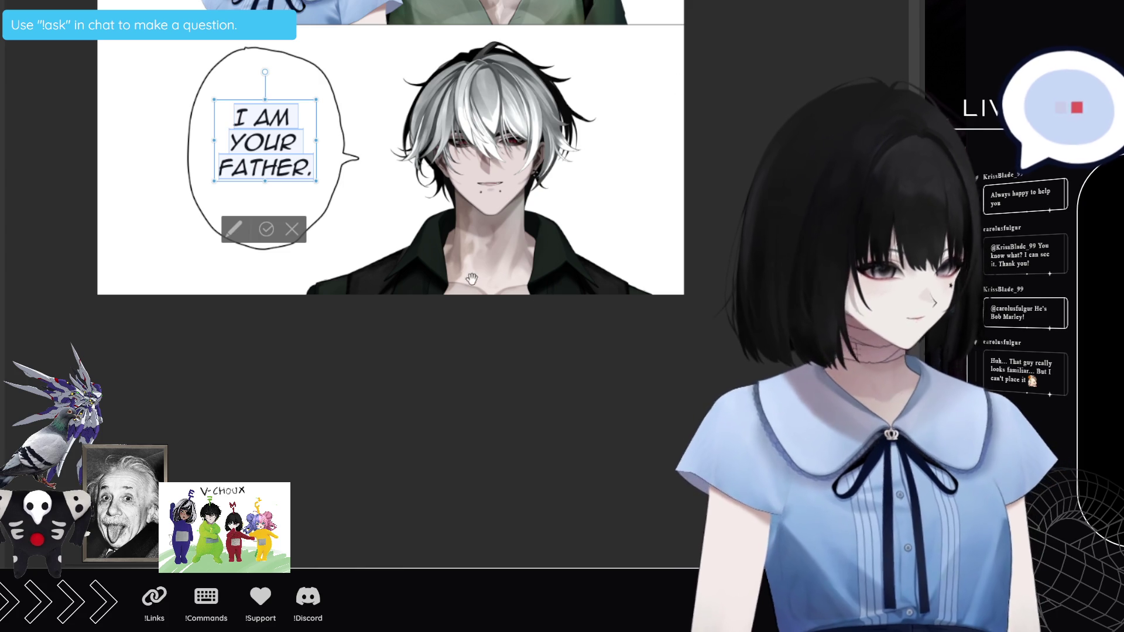
pyautogui.press('Escape')
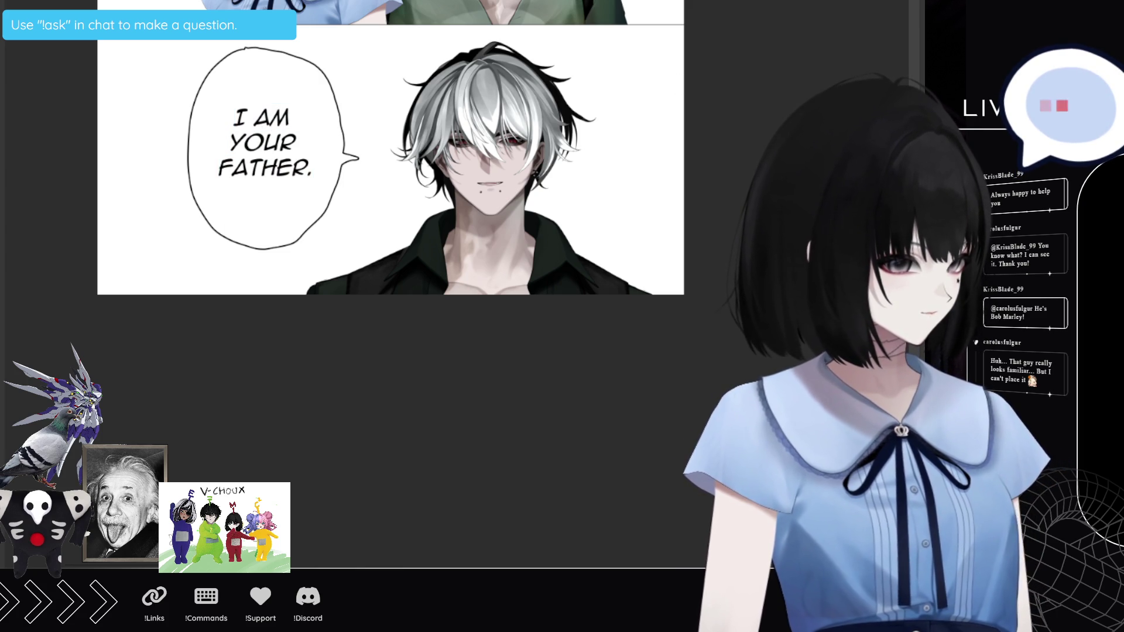
pyautogui.scroll(-3, 573, 277)
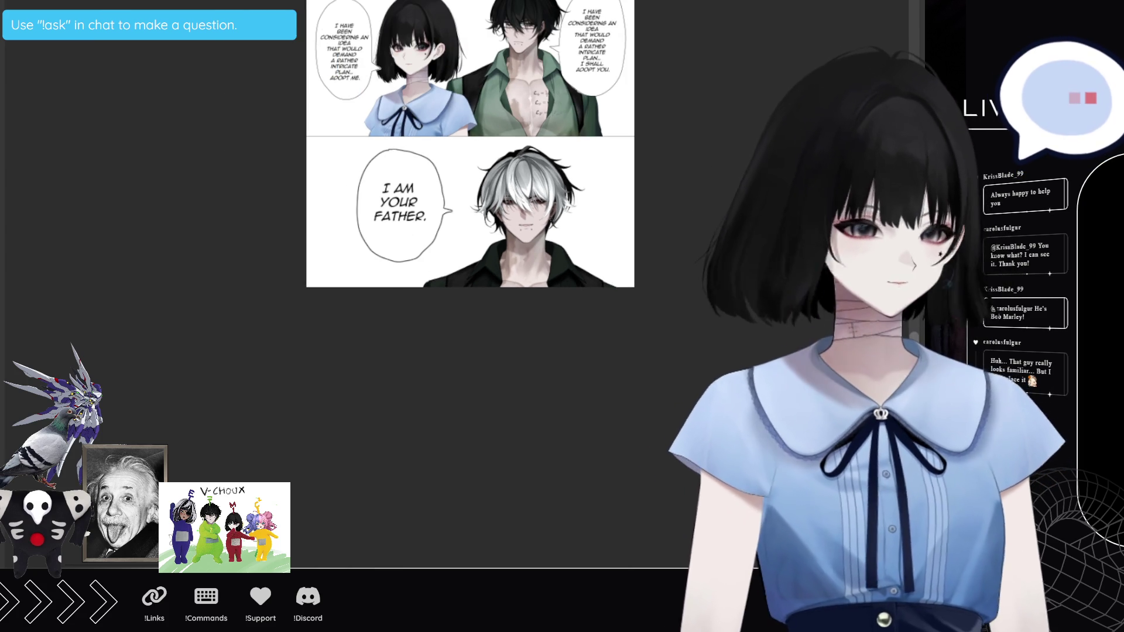
pyautogui.scroll(6, 470, 284)
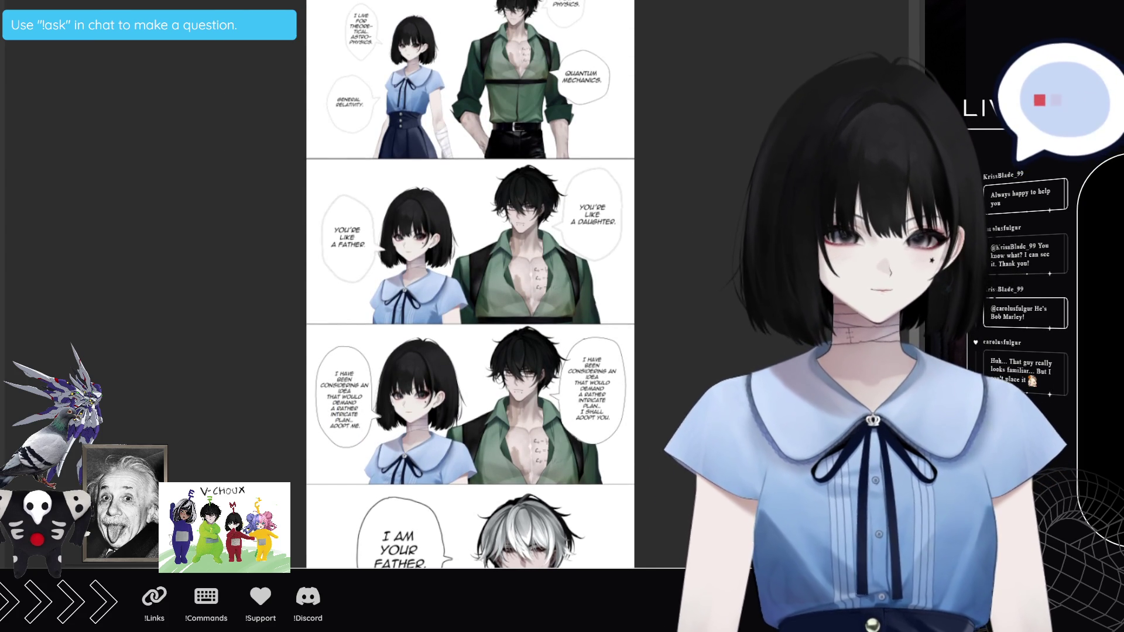
pyautogui.scroll(4, 470, 284)
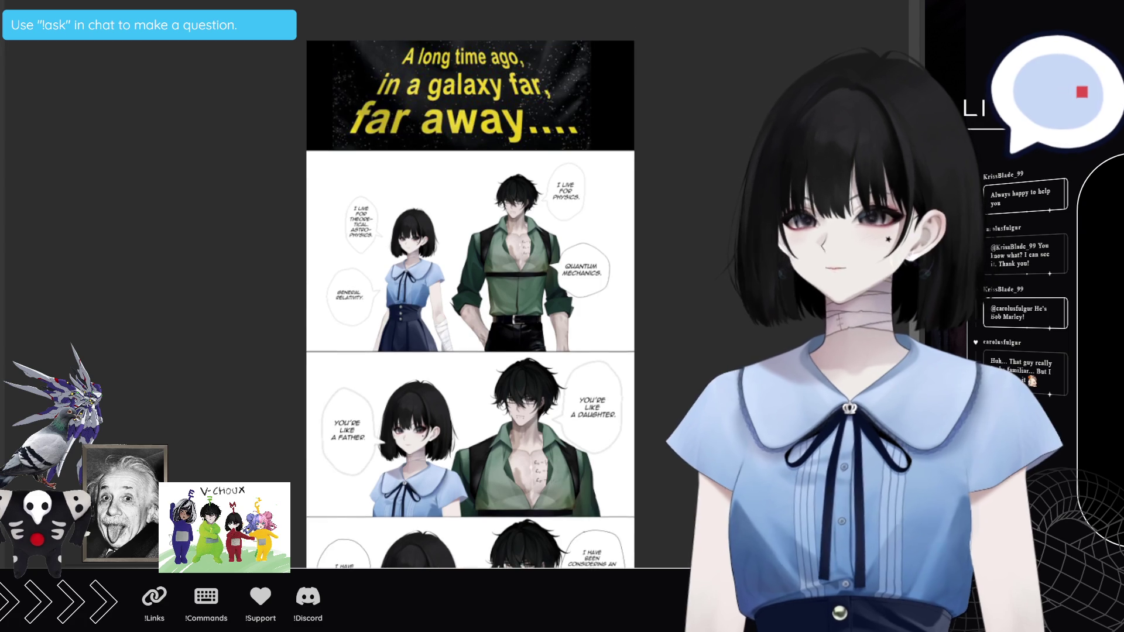
pyautogui.scroll(5, 371, 301)
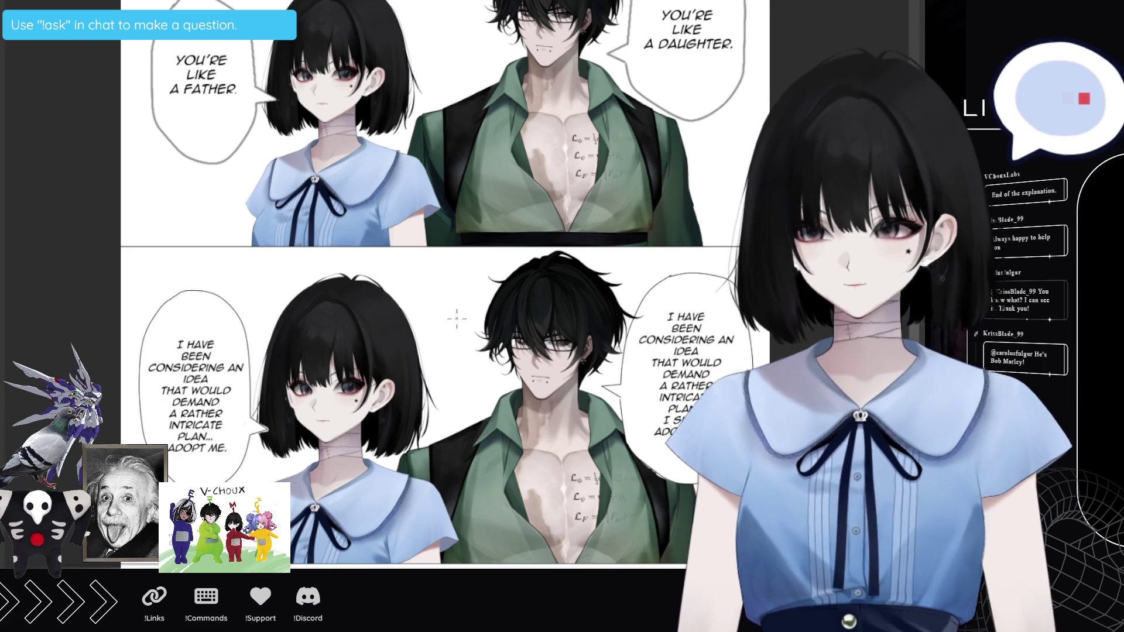
# Step: Scribble the red letters B and R onto the comic panel
pyautogui.moveTo(145, 195)
pyautogui.mouseDown()
pyautogui.moveTo(153, 245)
pyautogui.moveTo(158, 216)
pyautogui.moveTo(170, 230)
pyautogui.moveTo(143, 253)
pyautogui.mouseUp()
pyautogui.moveTo(177, 202)
pyautogui.mouseDown()
pyautogui.moveTo(183, 248)
pyautogui.moveTo(206, 240)
pyautogui.moveTo(209, 216)
pyautogui.moveTo(206, 252)
pyautogui.mouseUp()
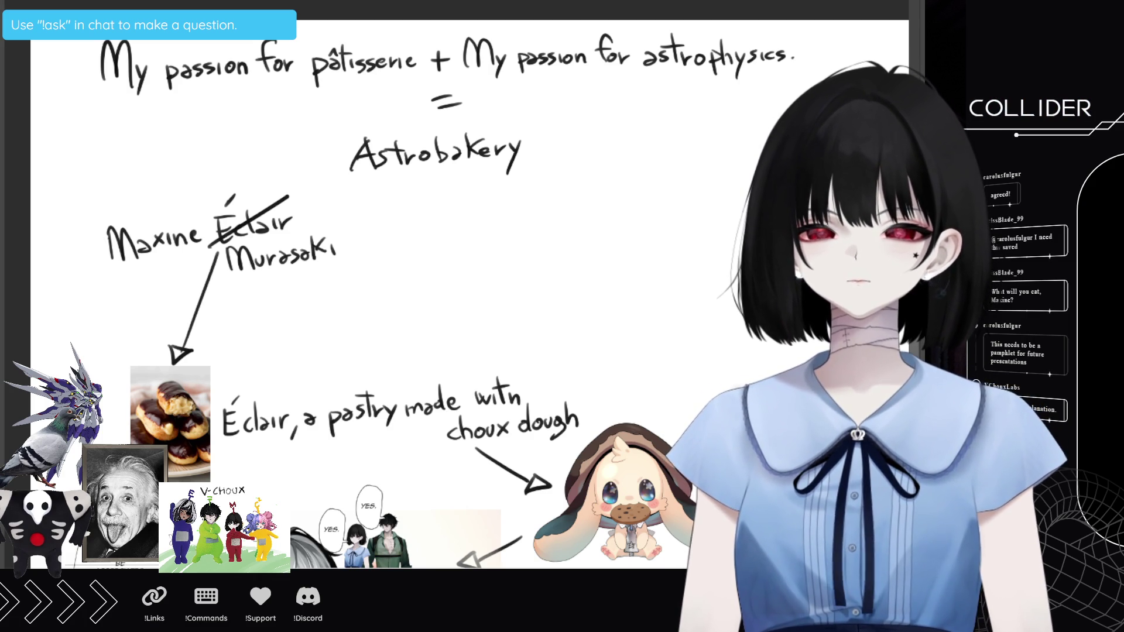
pyautogui.scroll(-3, 352, 293)
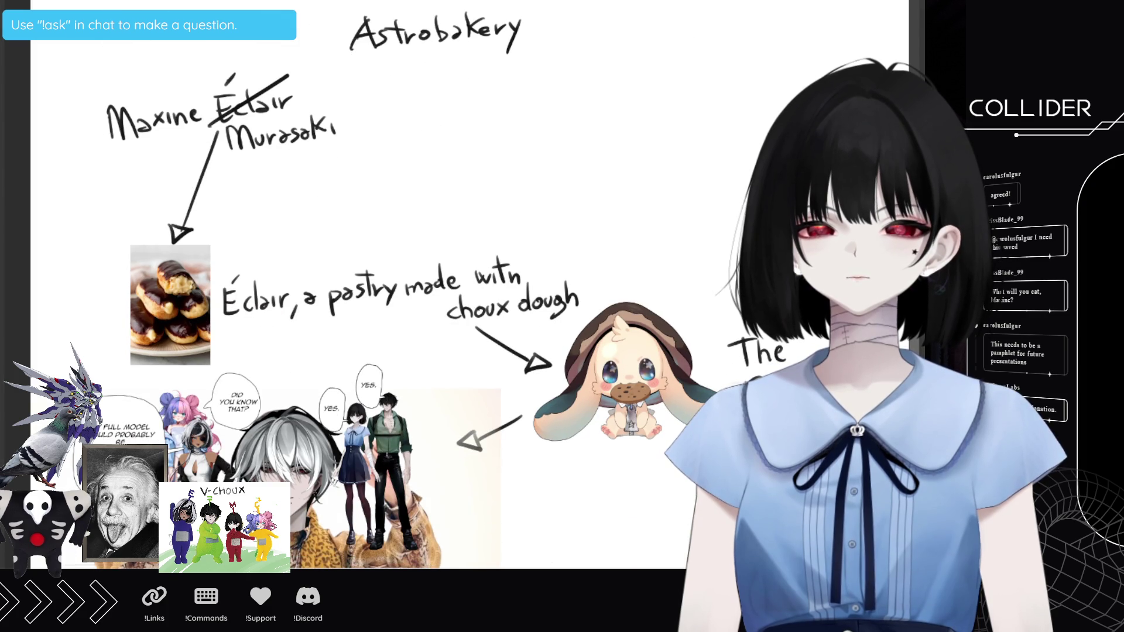
pyautogui.scroll(-5, 351, 292)
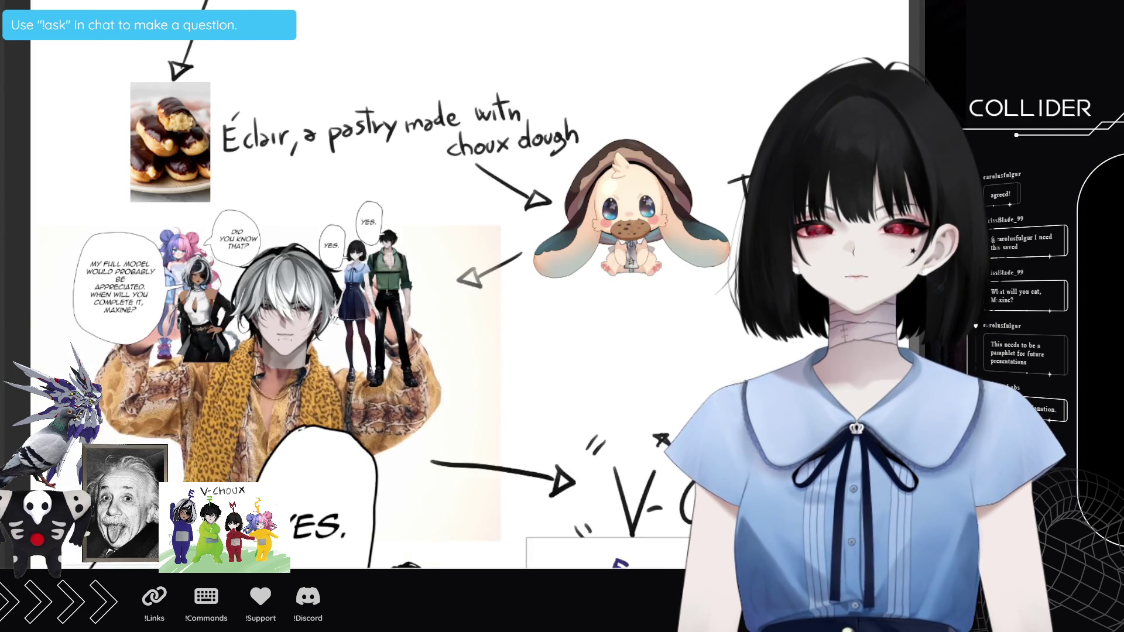
pyautogui.scroll(-3, 351, 293)
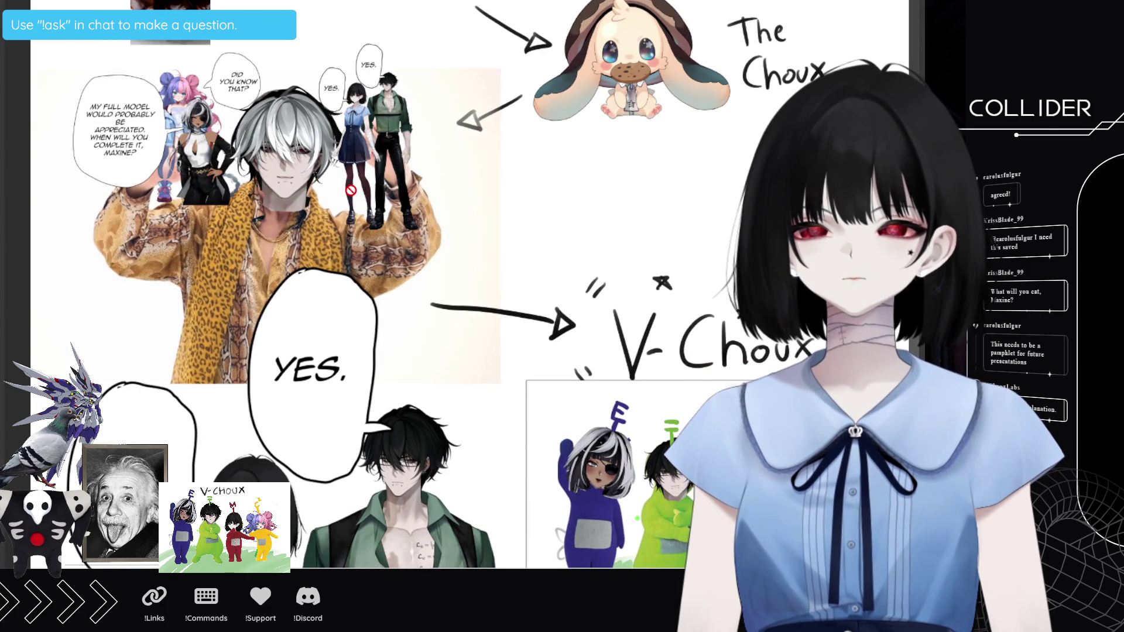
pyautogui.scroll(2, 174, 133)
pyautogui.scroll(1, 175, 134)
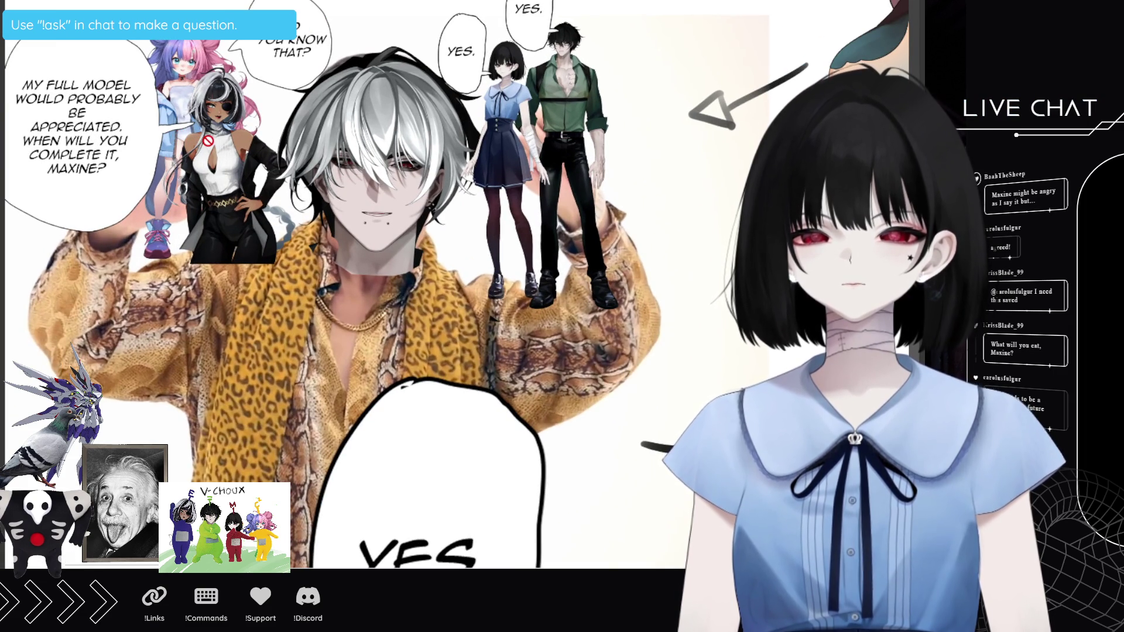
pyautogui.scroll(-3, 210, 139)
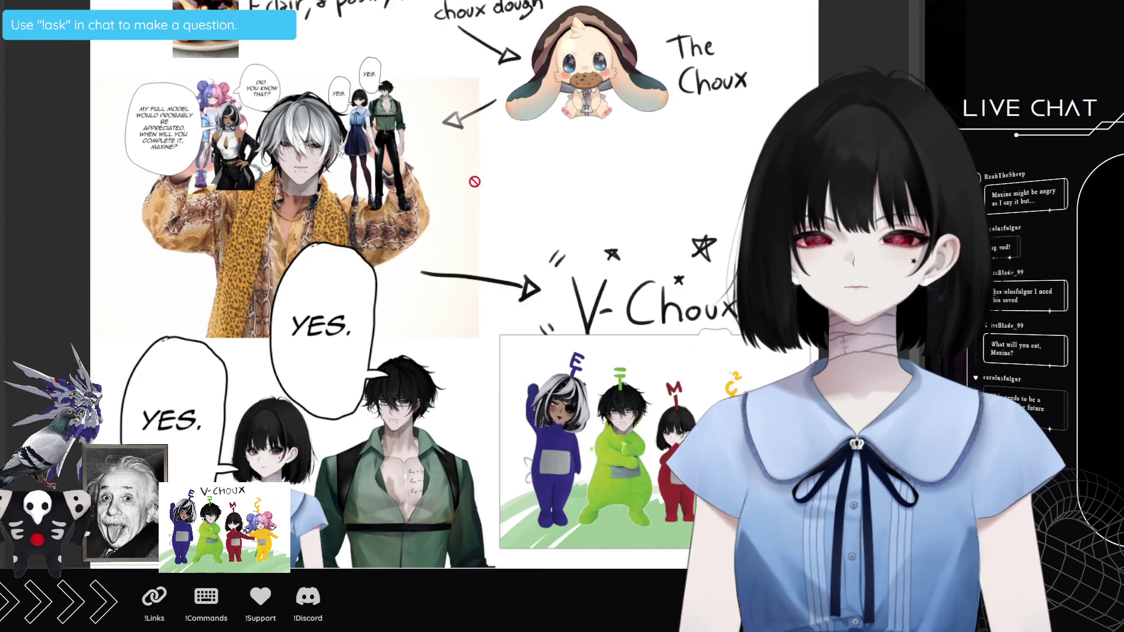
pyautogui.scroll(1, 536, 178)
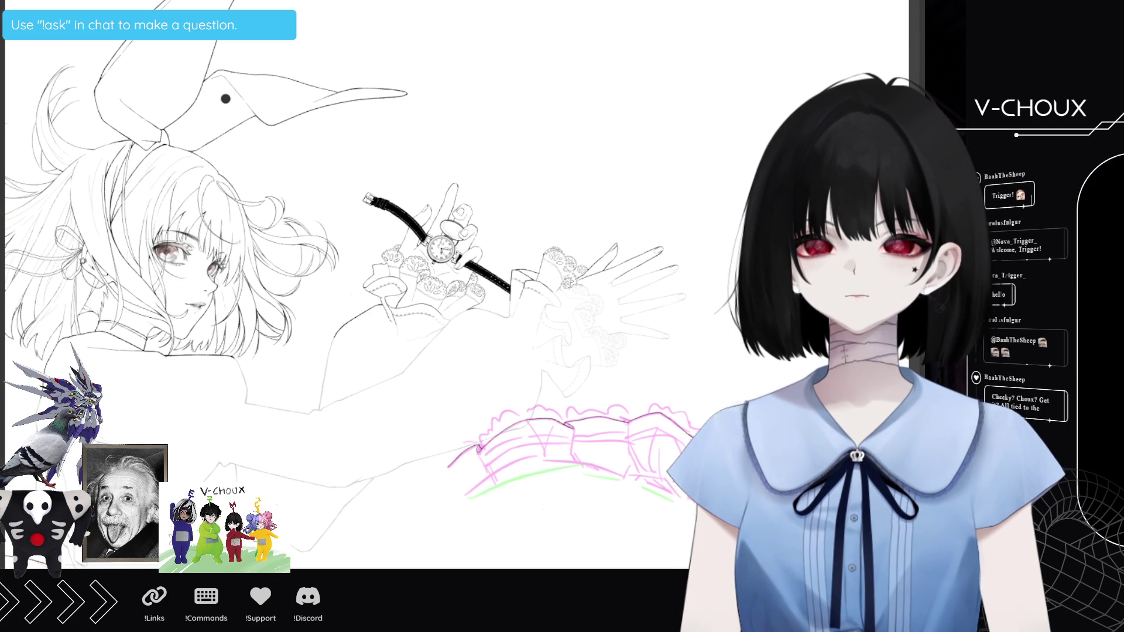
# Step: Start a new caption text box near the top of the girl-with-wristwatch sketch
pyautogui.click(347, 61)
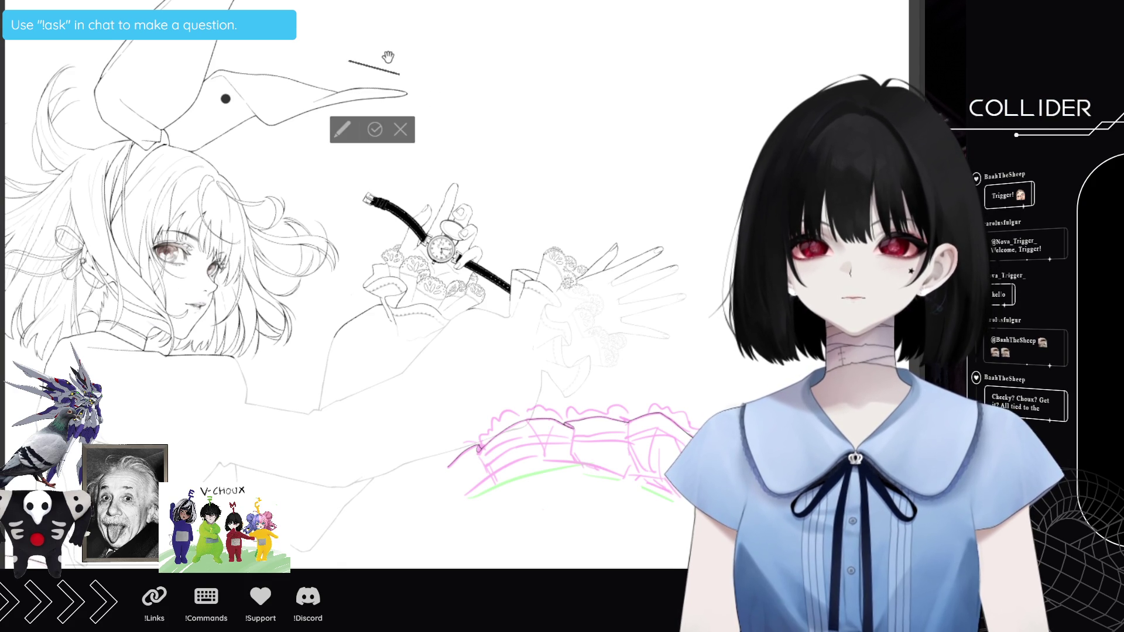
# Step: Discard the stray short line and tilt the lunch caption along the white card's edge
pyautogui.press('Escape')
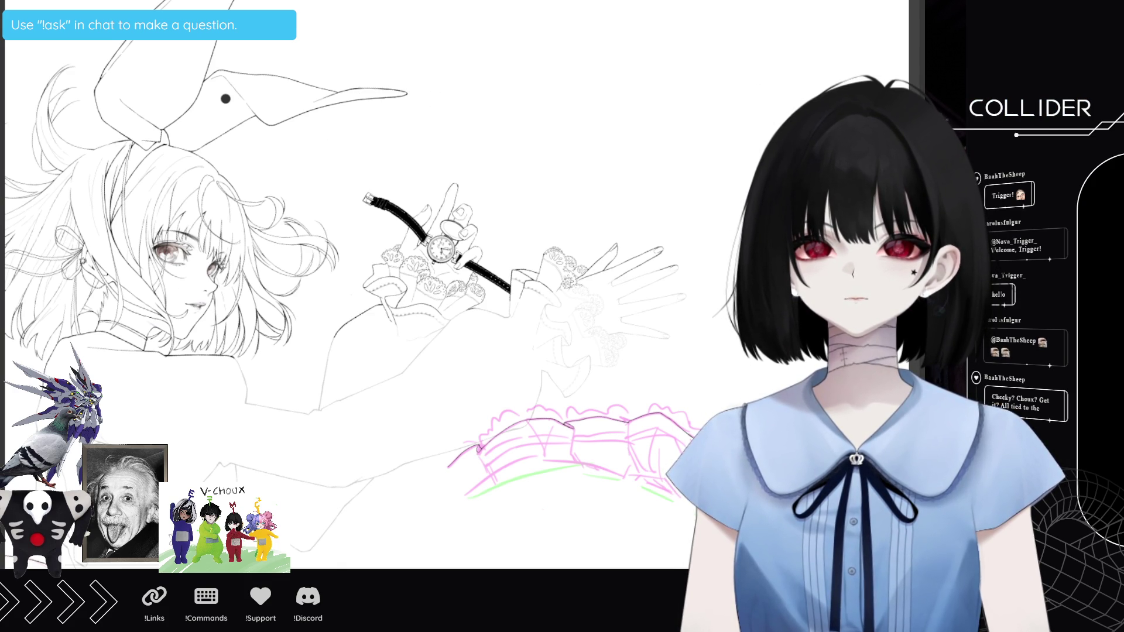
pyautogui.click(372, 151)
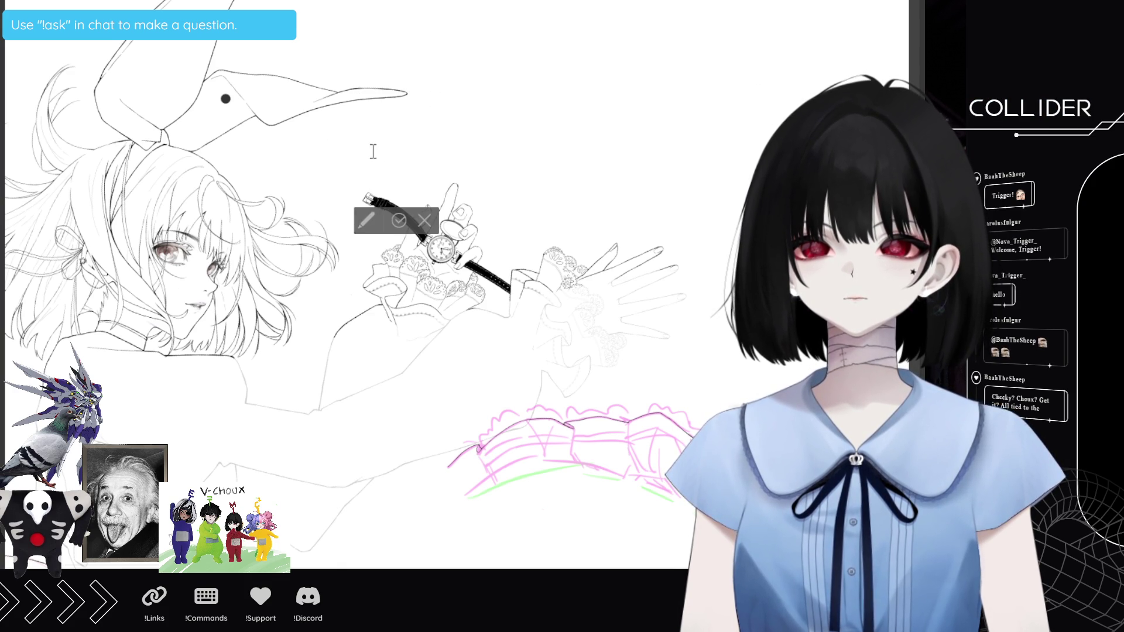
pyautogui.scroll(10, 378, 151)
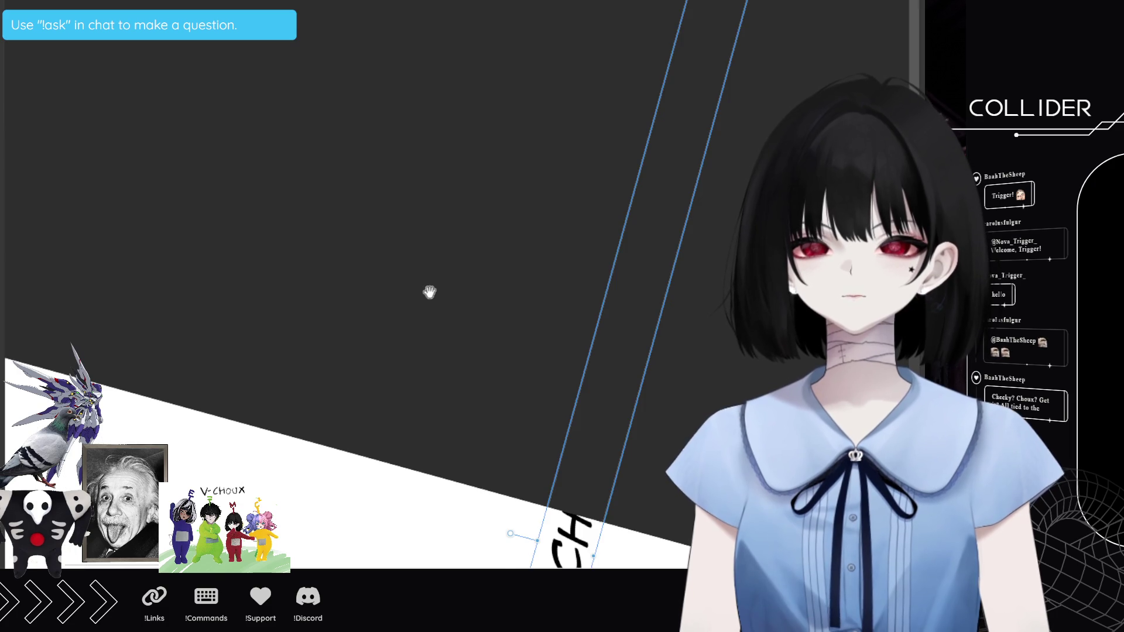
pyautogui.scroll(-8, 436, 282)
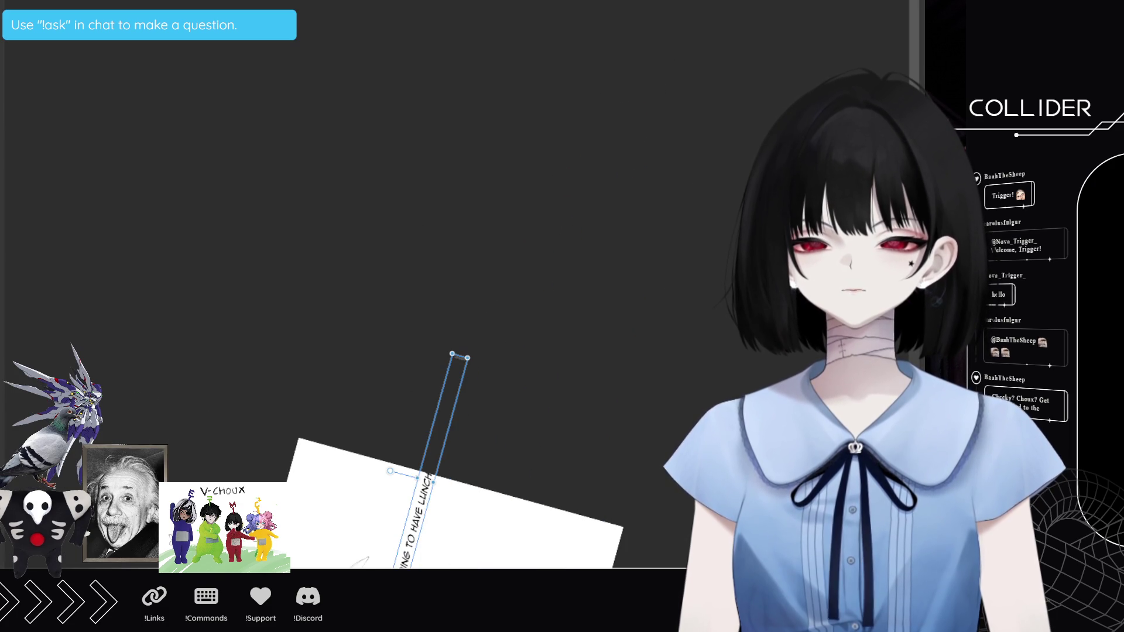
pyautogui.hotkey('ctrl', ']')
pyautogui.moveTo(447, 335)
pyautogui.mouseDown()
pyautogui.moveTo(509, 391)
pyautogui.moveTo(519, 541)
pyautogui.mouseUp()
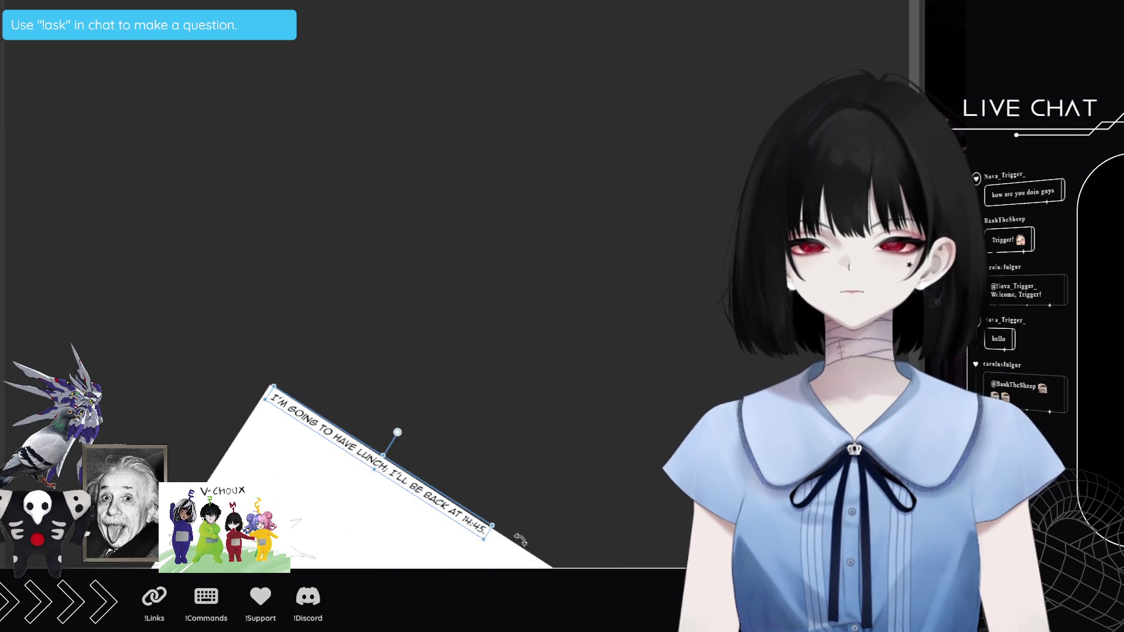
# Step: Narrow the caption box so it wraps onto two lines ending in '14:45.', then commit it
pyautogui.doubleClick(440, 504)
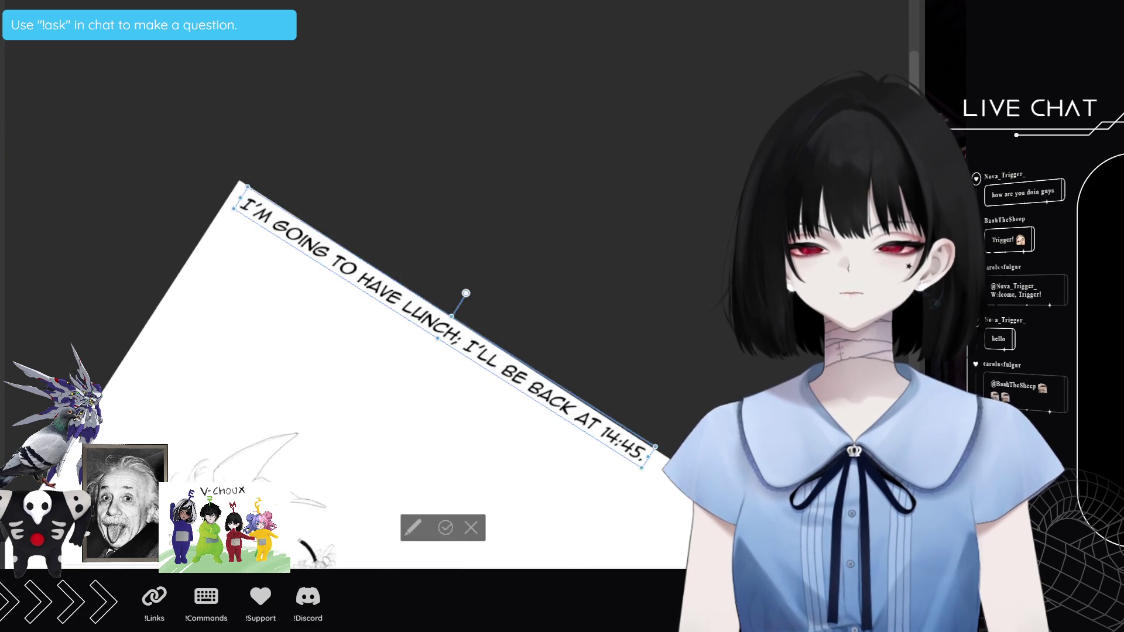
pyautogui.scroll(1, 445, 328)
pyautogui.scroll(1, 445, 328)
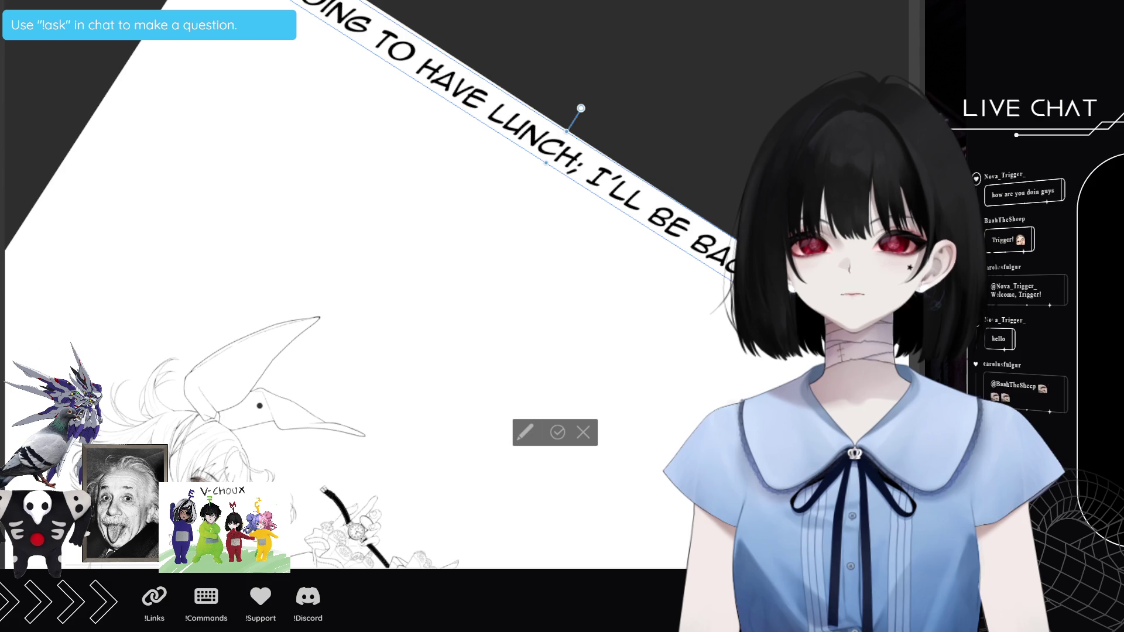
pyautogui.click(567, 132)
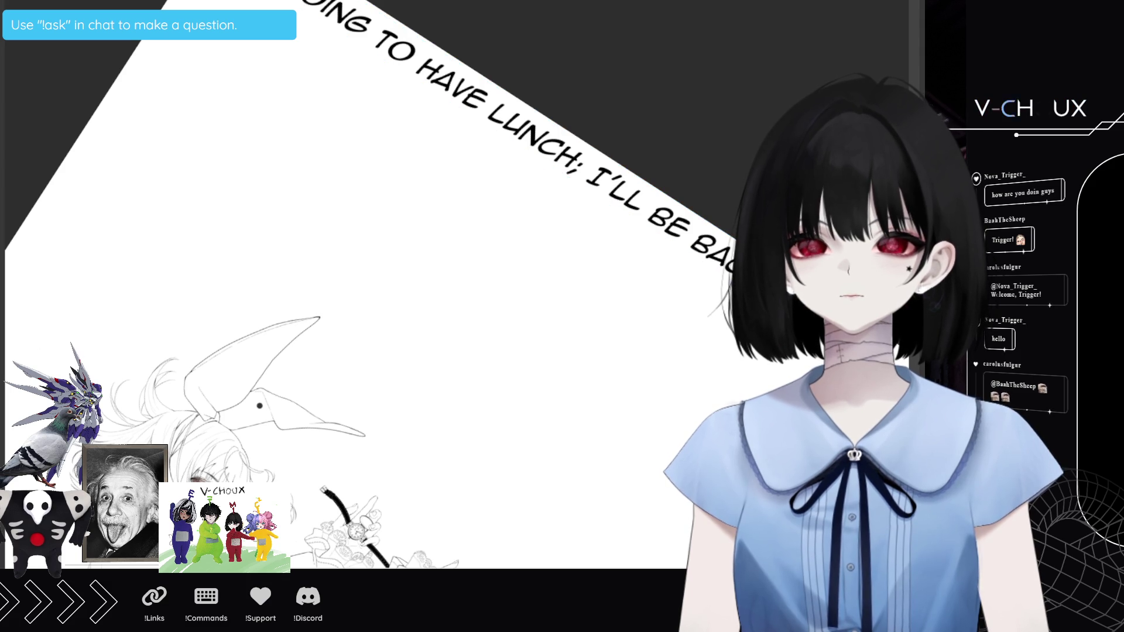
pyautogui.click(591, 171)
pyautogui.moveTo(591, 171); pyautogui.dragTo(362, 169)
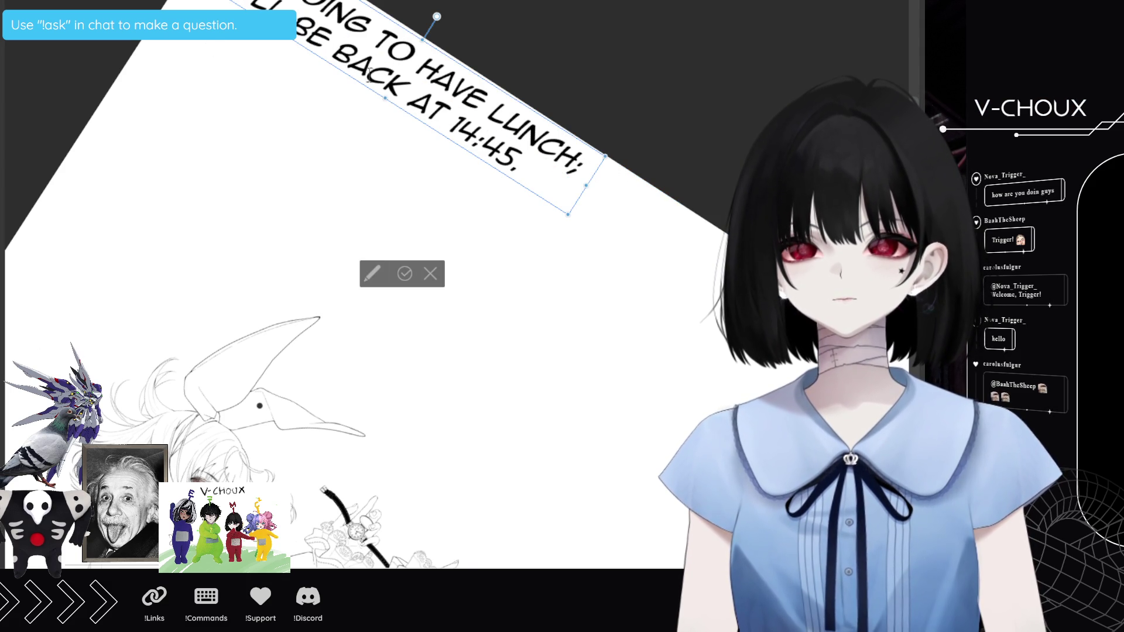
pyautogui.press('Escape')
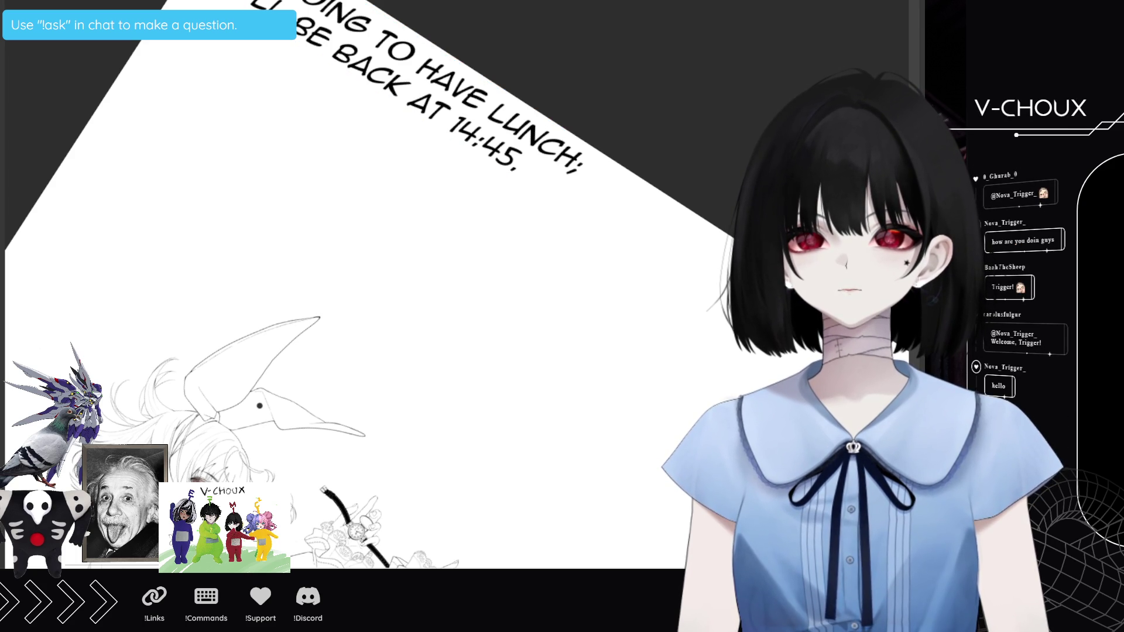
pyautogui.hotkey('ctrl', 't')
# Step: Move the caption beside the character above her wristwatch, shrink it slightly at a shallower tilt
pyautogui.moveTo(456, 99)
pyautogui.mouseDown()
pyautogui.moveTo(526, 409)
pyautogui.moveTo(574, 544)
pyautogui.mouseUp()
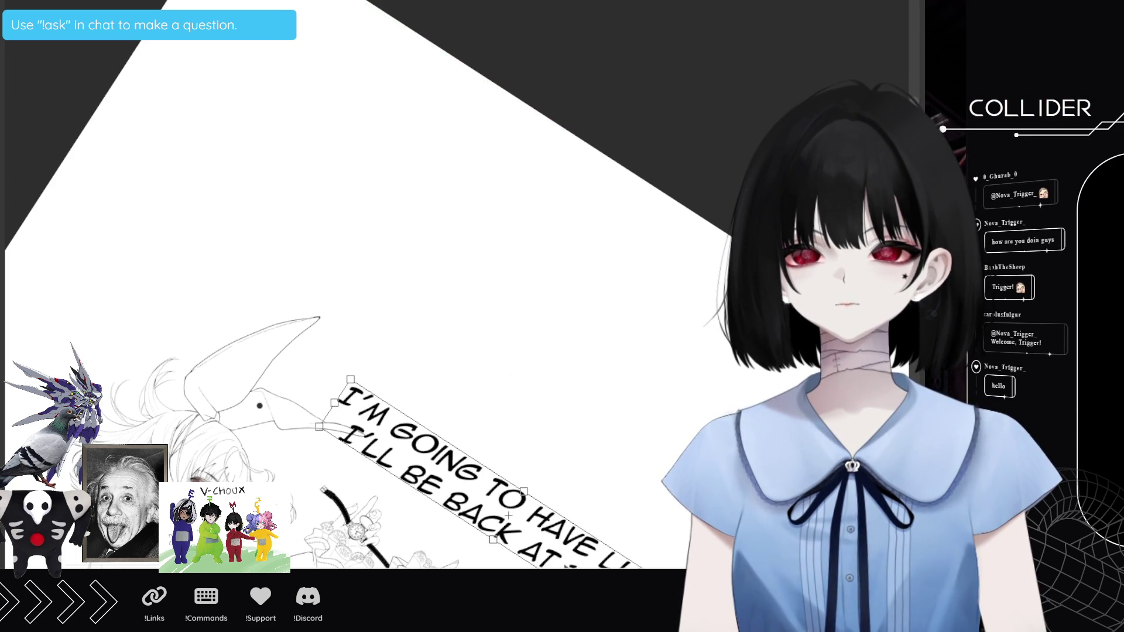
pyautogui.moveTo(640, 502)
pyautogui.mouseDown()
pyautogui.moveTo(627, 466)
pyautogui.moveTo(631, 481)
pyautogui.mouseUp()
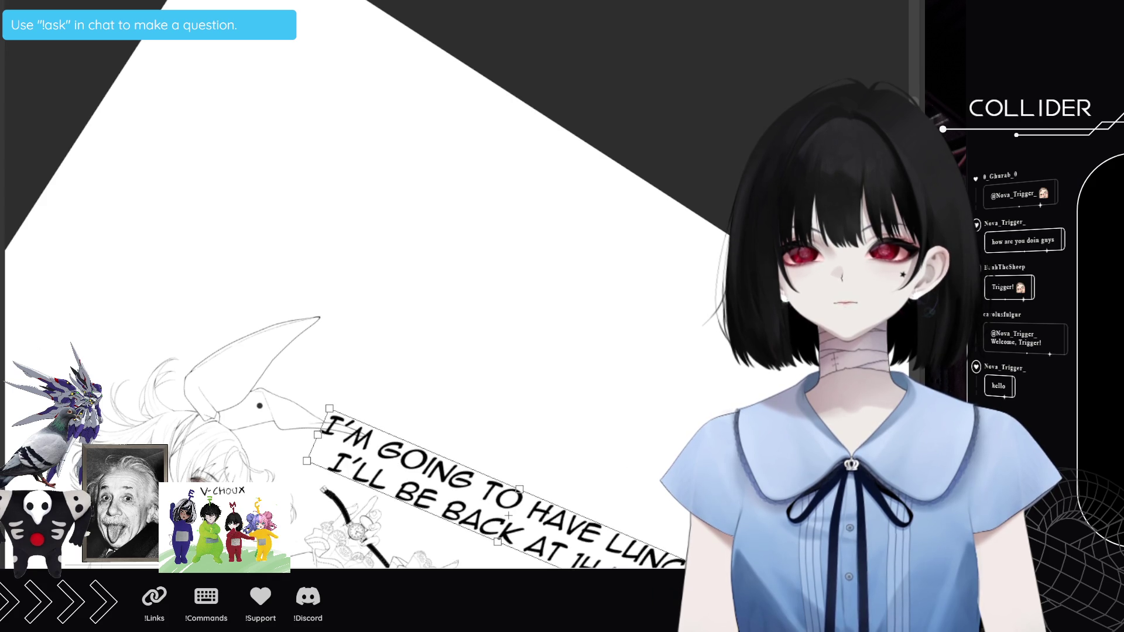
pyautogui.moveTo(689, 623)
pyautogui.mouseDown()
pyautogui.moveTo(555, 555)
pyautogui.moveTo(554, 544)
pyautogui.mouseUp()
pyautogui.scroll(2, 242, 612)
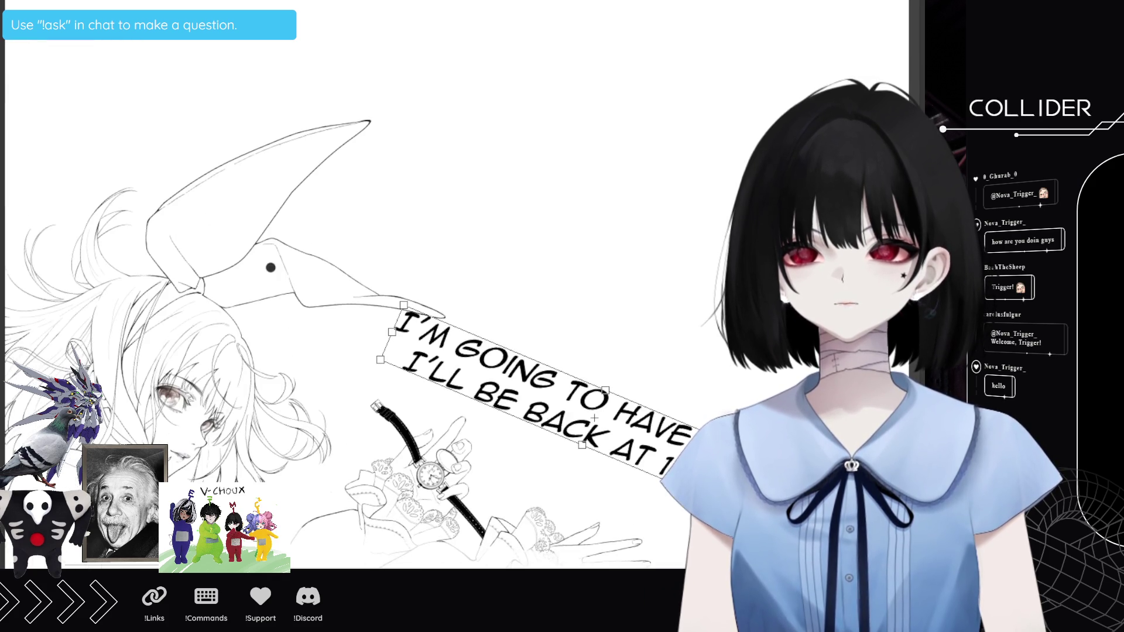
pyautogui.scroll(-5, 351, 292)
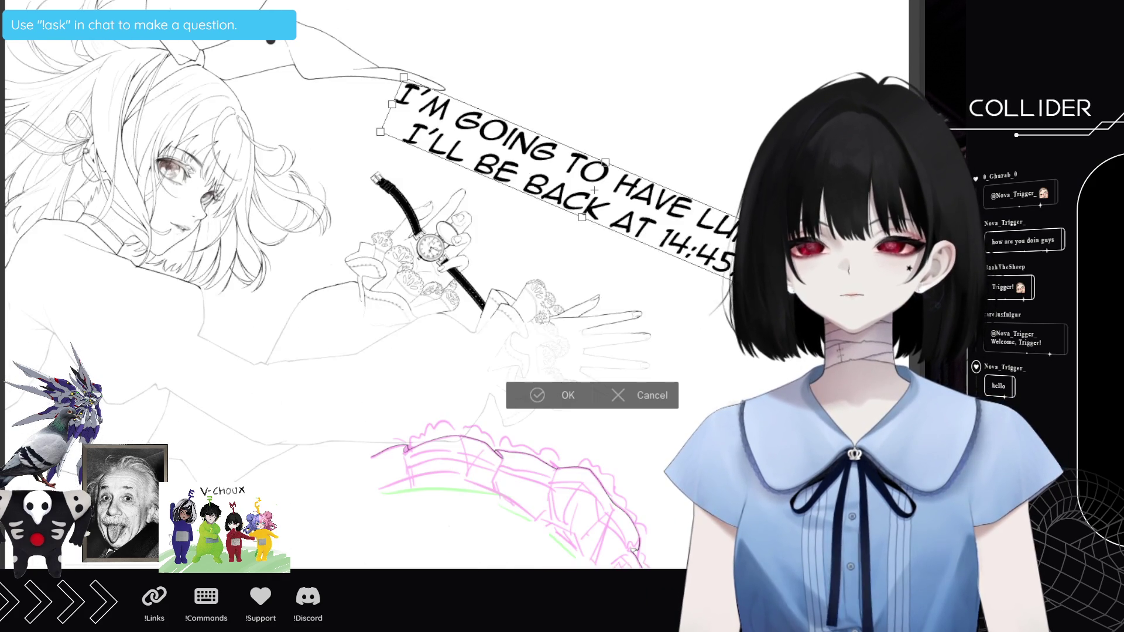
pyautogui.moveTo(595, 190); pyautogui.dragTo(512, 138)
pyautogui.moveTo(469, 527)
pyautogui.mouseDown()
pyautogui.moveTo(451, 543)
pyautogui.moveTo(422, 533)
pyautogui.moveTo(421, 421)
pyautogui.mouseUp()
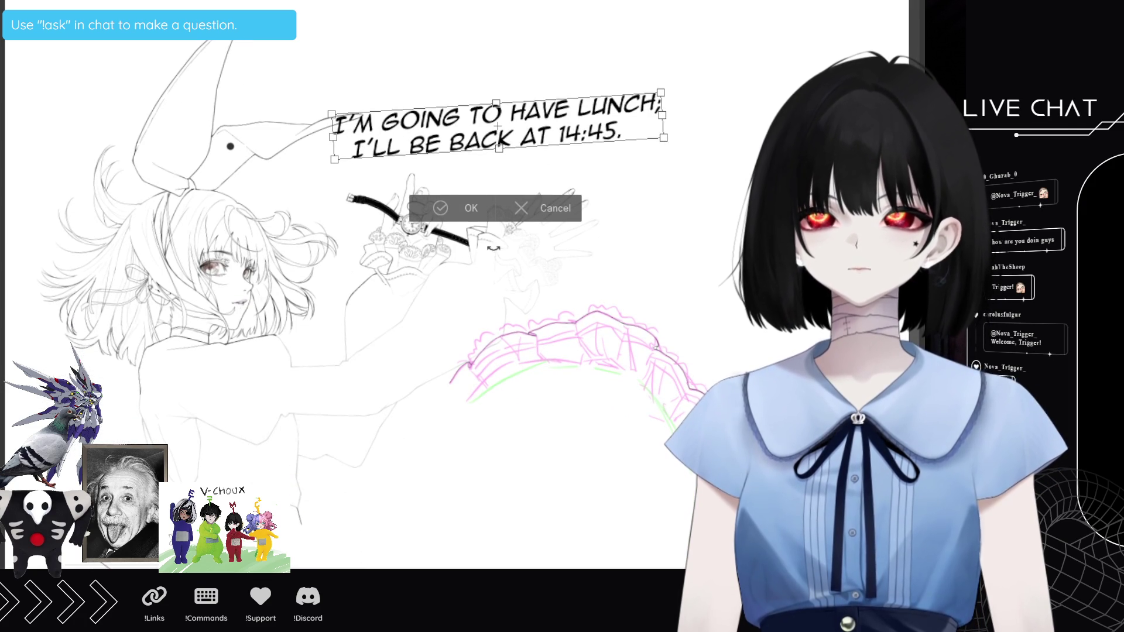
pyautogui.click(489, 210)
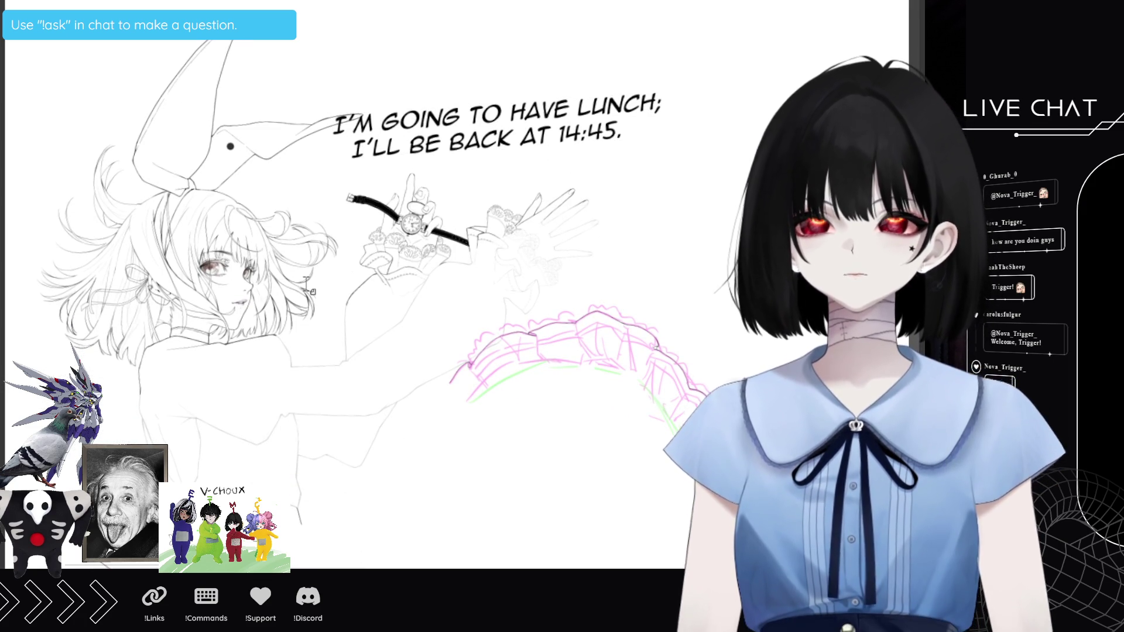